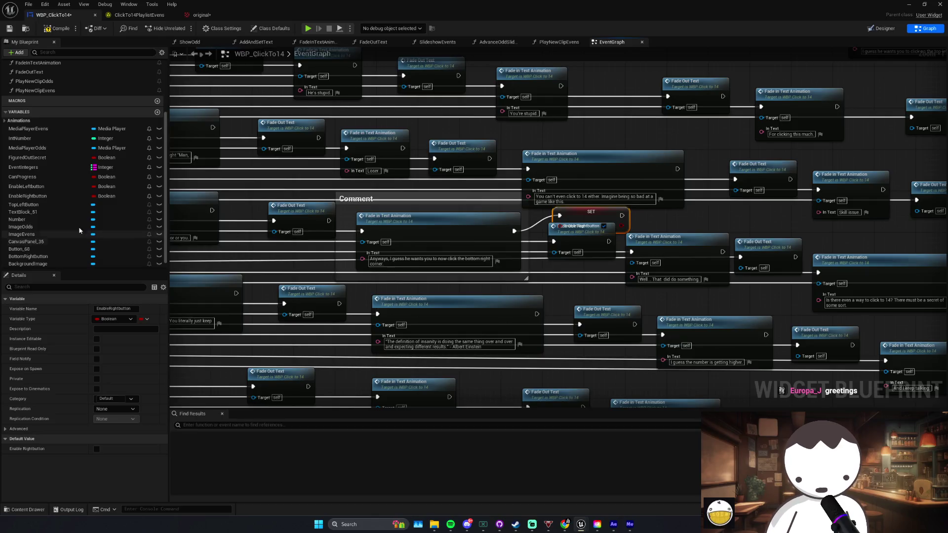
Step: Line up the SET Enable Rightbutton node directly after the 'Anyways' dialog Fade in Text node
{"action": "mouse_move", "coordinate": [477, 213]}
{"action": "left_mouse_down"}
{"action": "mouse_move", "coordinate": [392, 213]}
{"action": "mouse_move", "coordinate": [898, 212]}
{"action": "mouse_move", "coordinate": [447, 220]}
{"action": "left_mouse_up"}
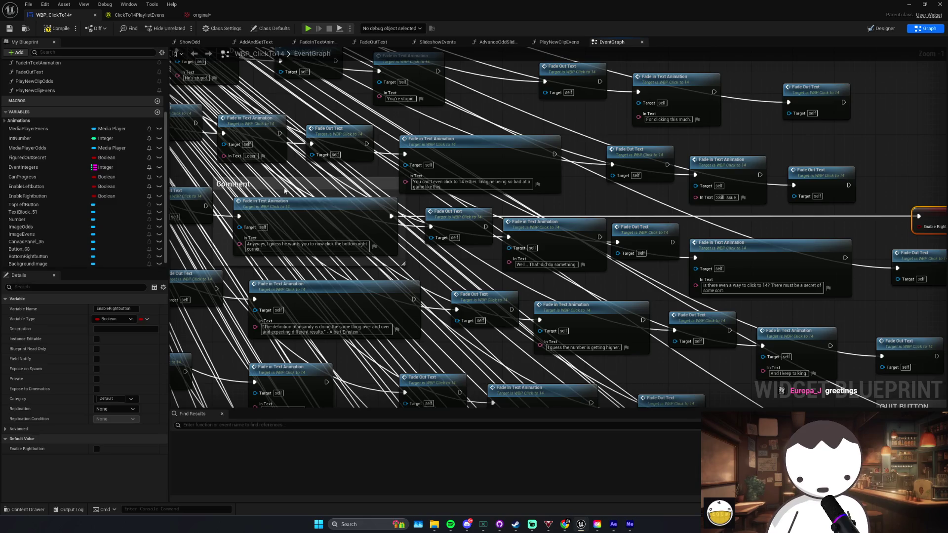
{"action": "mouse_move", "coordinate": [312, 202]}
{"action": "left_mouse_down"}
{"action": "mouse_move", "coordinate": [712, 207]}
{"action": "mouse_move", "coordinate": [934, 198]}
{"action": "mouse_move", "coordinate": [610, 199]}
{"action": "mouse_move", "coordinate": [759, 210]}
{"action": "left_mouse_up"}
{"action": "mouse_move", "coordinate": [696, 176]}
{"action": "left_mouse_down"}
{"action": "mouse_move", "coordinate": [681, 217]}
{"action": "mouse_move", "coordinate": [731, 208]}
{"action": "mouse_move", "coordinate": [524, 189]}
{"action": "left_mouse_up"}
{"action": "left_click", "coordinate": [598, 188]}
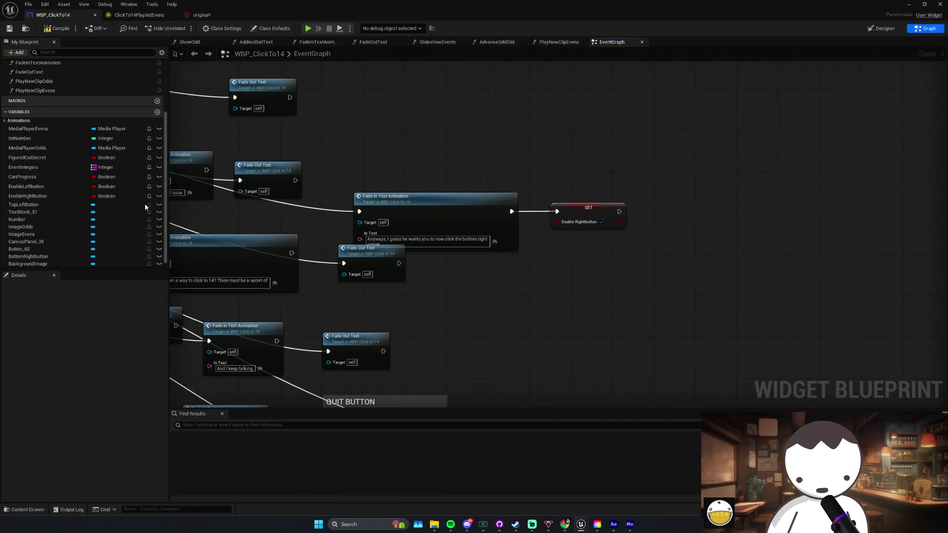
Step: Check the BottomRightbutton widget in the layout before returning to the event graph
{"action": "scroll", "coordinate": [69, 206], "scroll_direction": "down", "scroll_amount": 1}
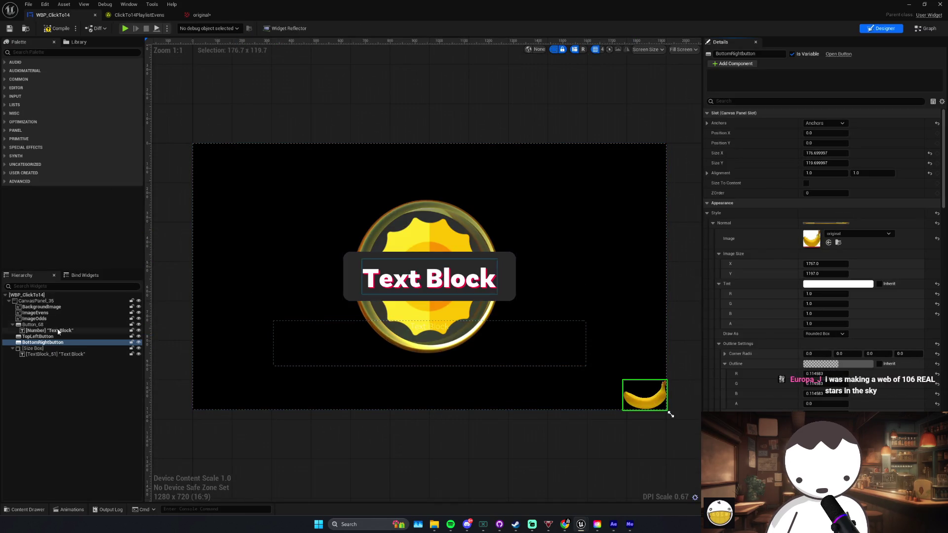
{"action": "left_click", "coordinate": [42, 343]}
{"action": "key", "text": "ctrl+a"}
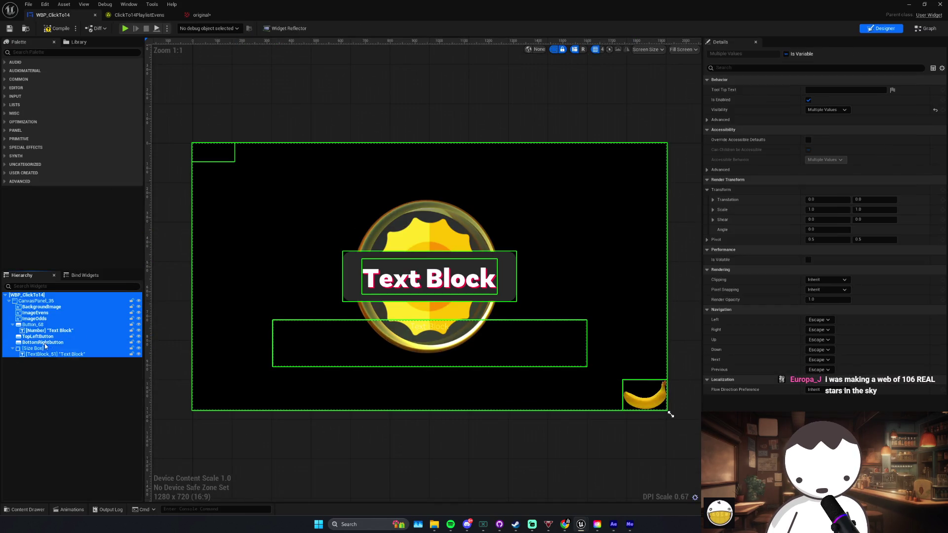
{"action": "left_click", "coordinate": [661, 406]}
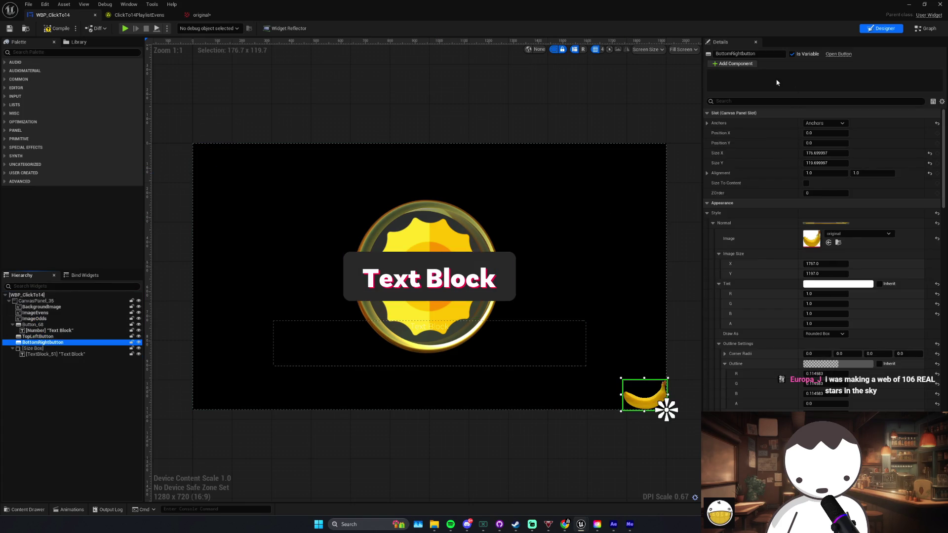
{"action": "left_click", "coordinate": [926, 28]}
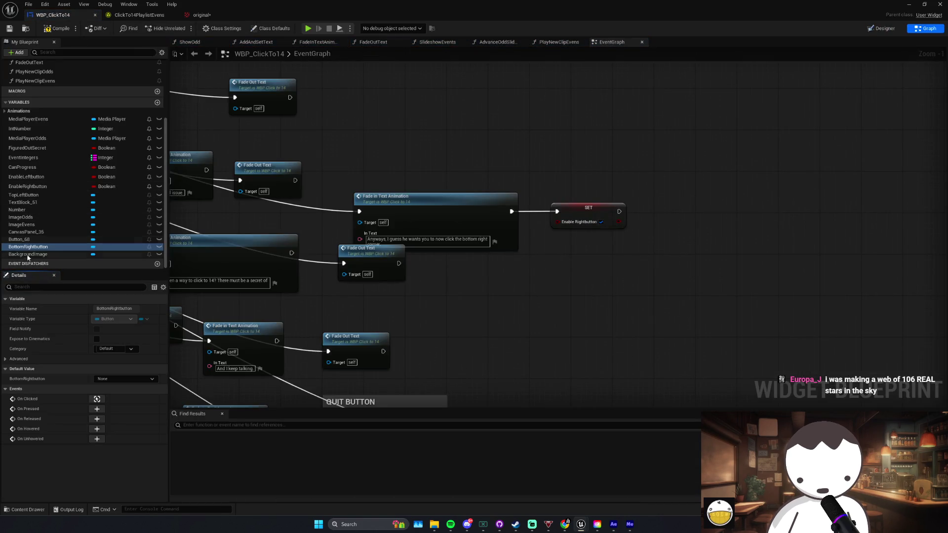
Step: Add a Set Visibility node driven by a BottomRightbutton getter
{"action": "left_click_drag", "start_coordinate": [28, 247], "coordinate": [535, 262]}
{"action": "left_click", "coordinate": [566, 277]}
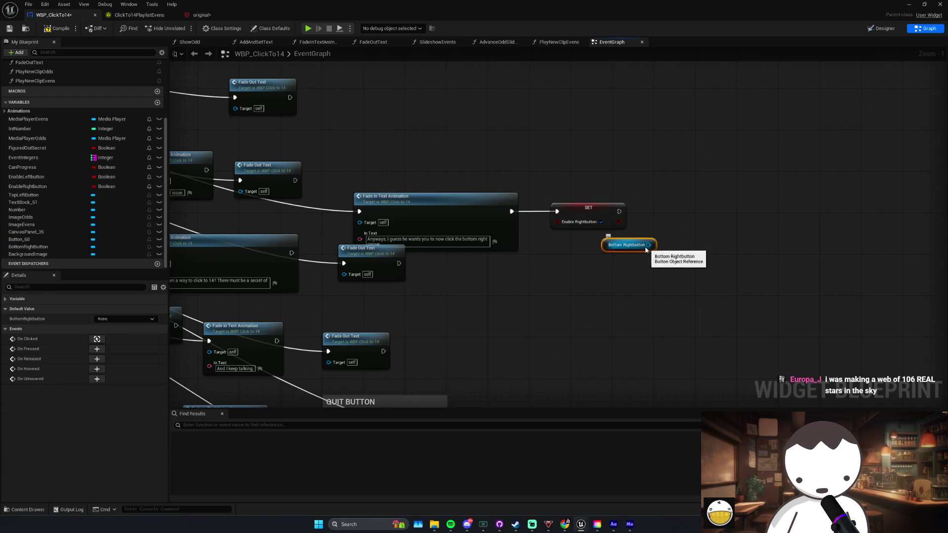
{"action": "left_click_drag", "start_coordinate": [648, 245], "coordinate": [671, 231]}
{"action": "type", "text": "set visibility"}
{"action": "key", "text": "Return"}
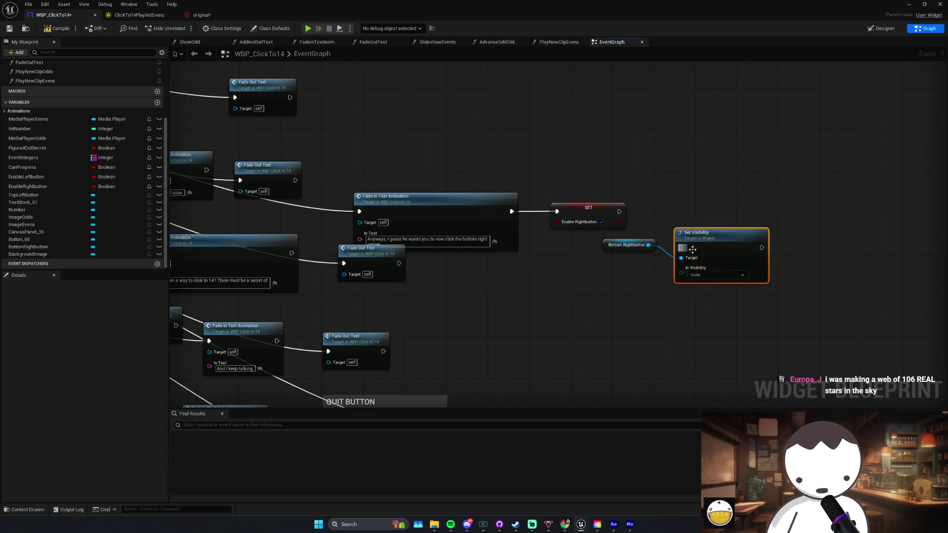
Step: Wire Set Visibility to run right after the Enable Rightbutton SET, and compile the blueprint
{"action": "left_click_drag", "start_coordinate": [694, 233], "coordinate": [695, 198]}
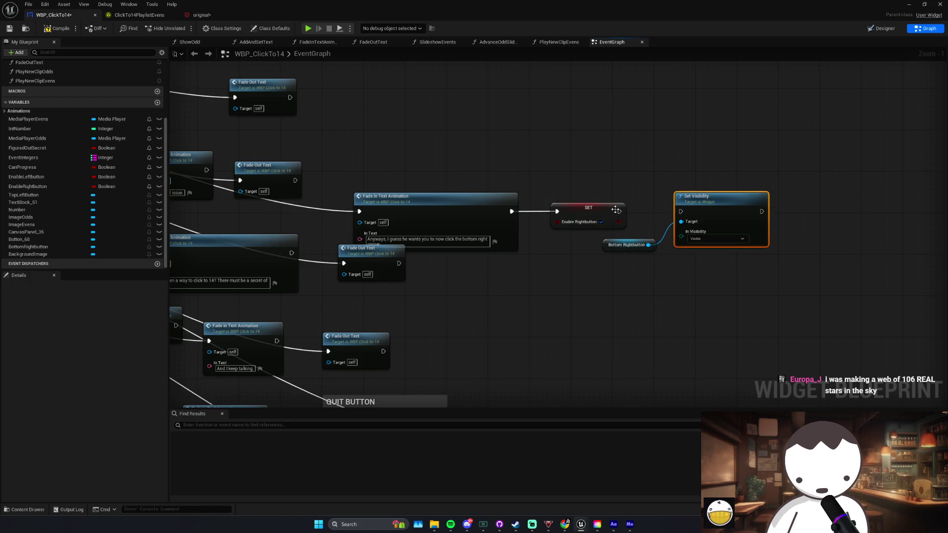
{"action": "left_click_drag", "start_coordinate": [681, 212], "coordinate": [619, 211]}
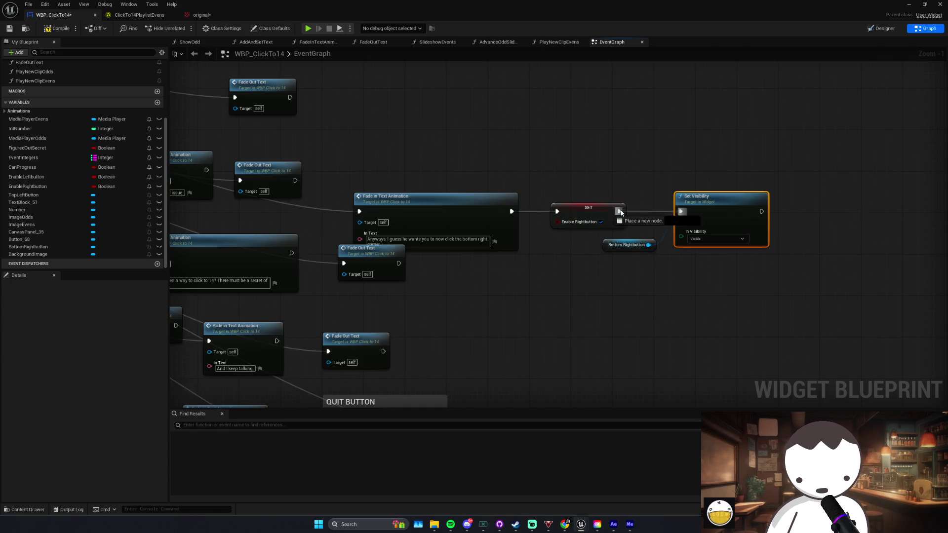
{"action": "left_click", "coordinate": [54, 28]}
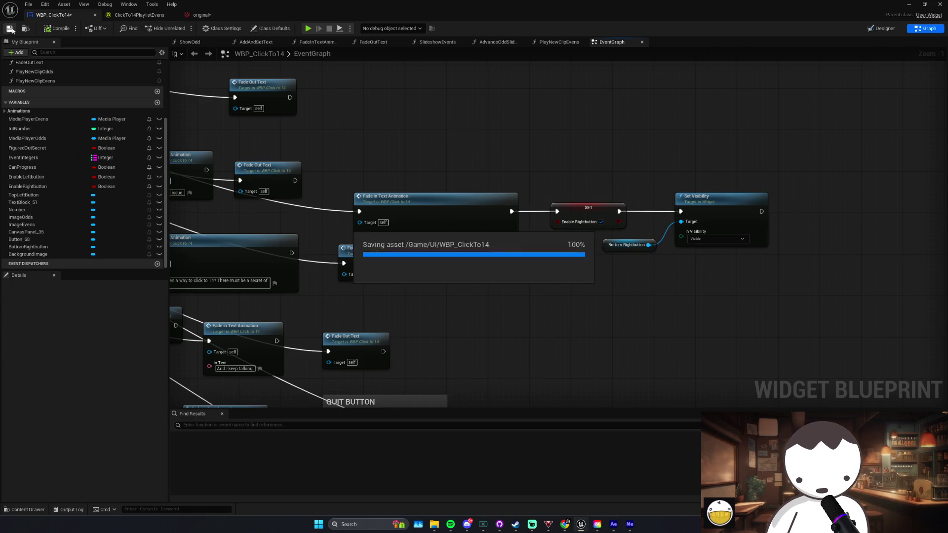
{"action": "left_click", "coordinate": [881, 28]}
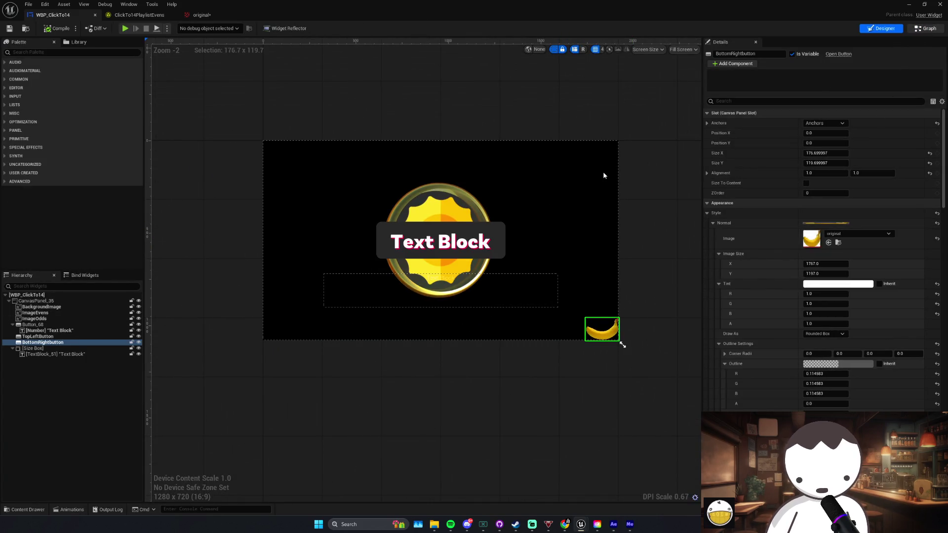
Step: Open BottomRightbutton's On Clicked event and insert a Branch before the Flip Flop
{"action": "double_click", "coordinate": [602, 330]}
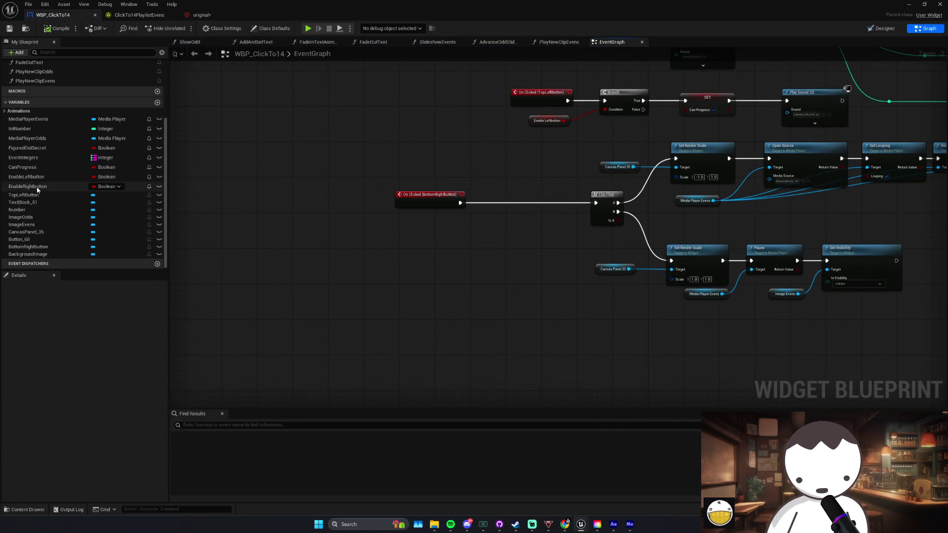
{"action": "left_click_drag", "start_coordinate": [27, 189], "coordinate": [407, 235]}
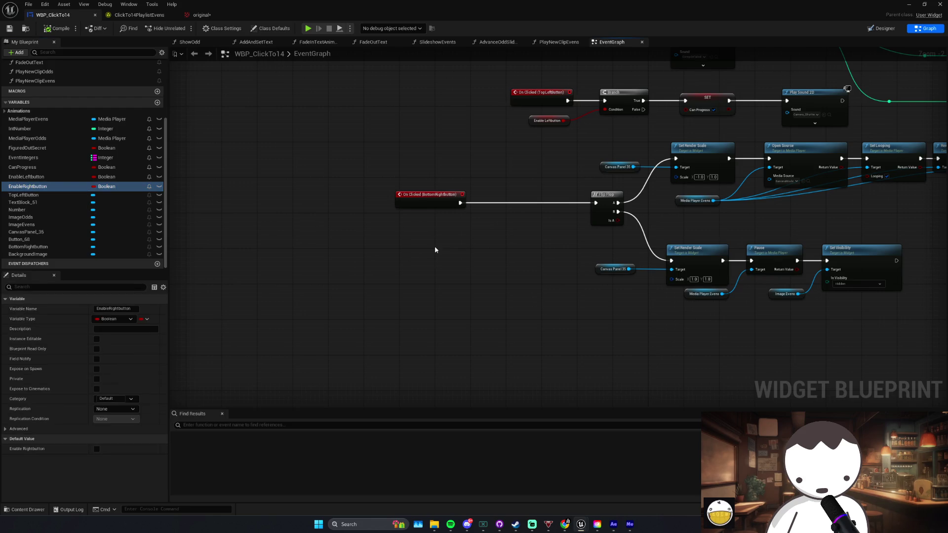
{"action": "left_click", "coordinate": [430, 243]}
{"action": "left_click", "coordinate": [505, 202]}
{"action": "left_click_drag", "start_coordinate": [505, 202], "coordinate": [508, 194]}
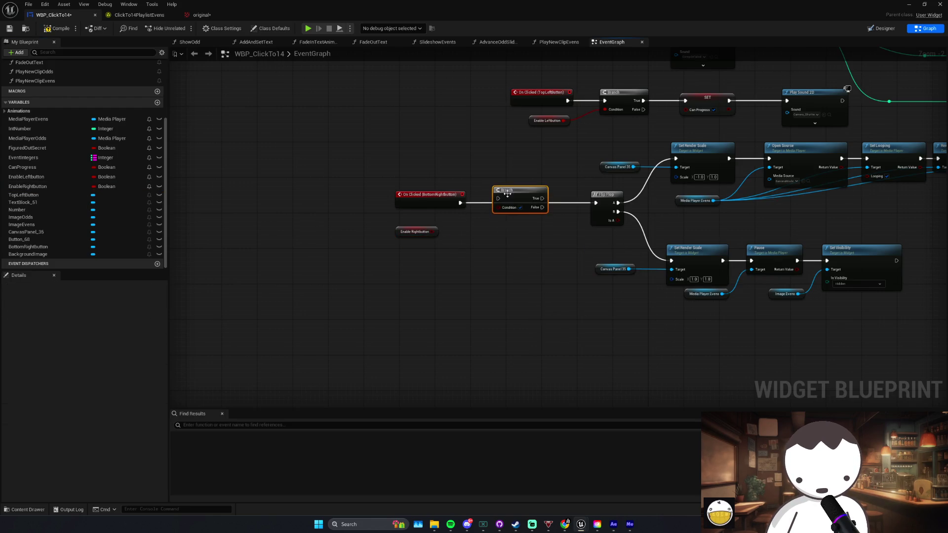
Step: Feed Enable Rightbutton into the Branch condition, route True to Flip Flop, and save
{"action": "mouse_move", "coordinate": [432, 232]}
{"action": "left_mouse_down"}
{"action": "mouse_move", "coordinate": [498, 212]}
{"action": "mouse_move", "coordinate": [596, 203]}
{"action": "left_mouse_up"}
{"action": "left_click", "coordinate": [536, 202], "text": "alt"}
{"action": "left_click_drag", "start_coordinate": [420, 231], "coordinate": [438, 223]}
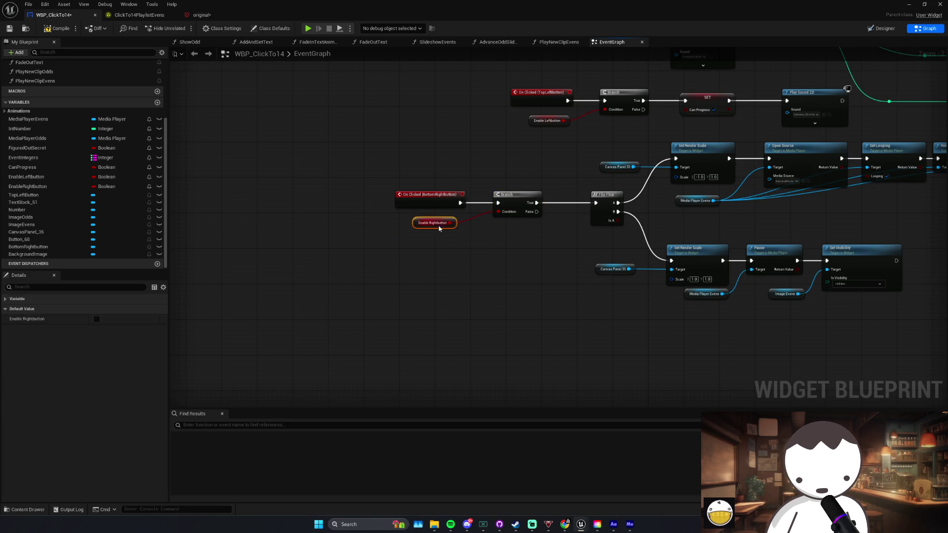
{"action": "left_click", "coordinate": [9, 28]}
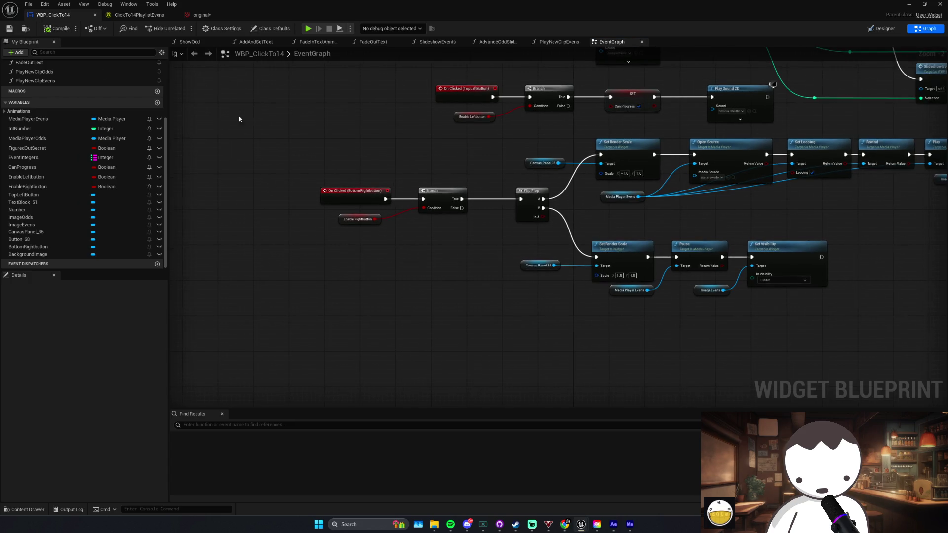
Step: Look over the gated click logic around the Flip Flop node, then open and dismiss Windows search
{"action": "left_click_drag", "start_coordinate": [452, 176], "coordinate": [494, 220]}
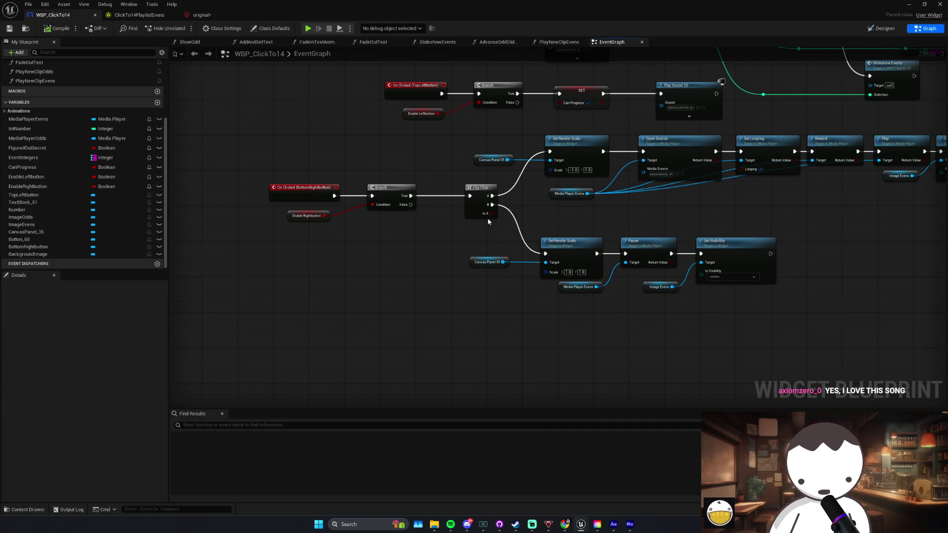
{"action": "left_click_drag", "start_coordinate": [563, 298], "coordinate": [526, 305]}
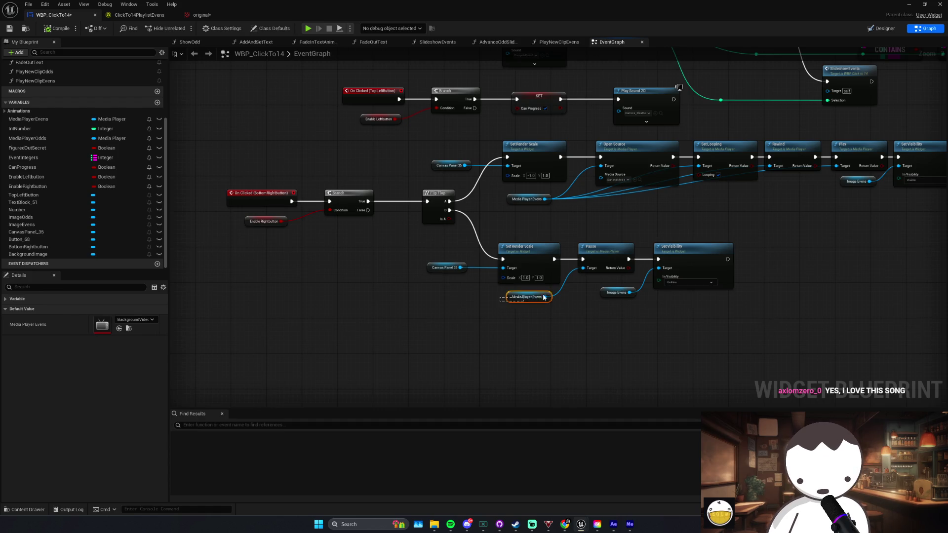
{"action": "left_click", "coordinate": [578, 304]}
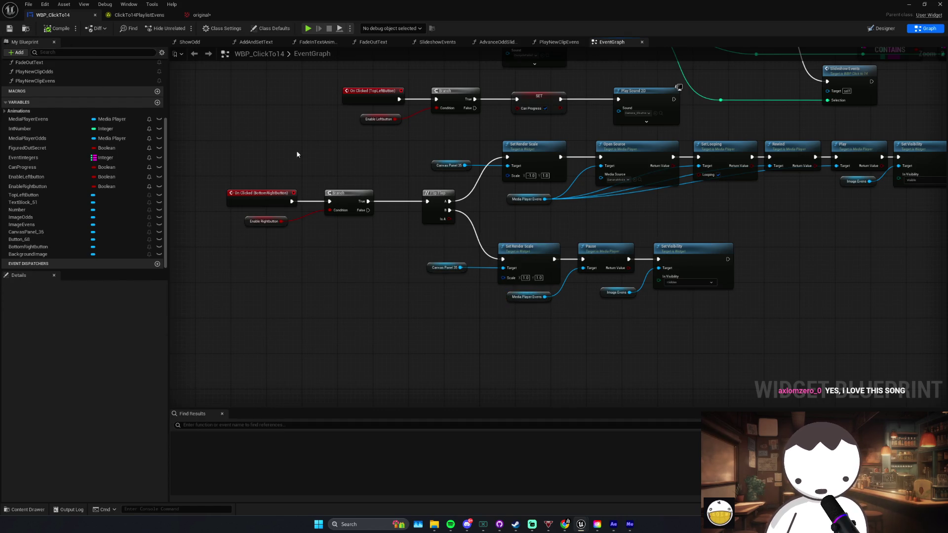
{"action": "left_click_drag", "start_coordinate": [405, 203], "coordinate": [367, 207]}
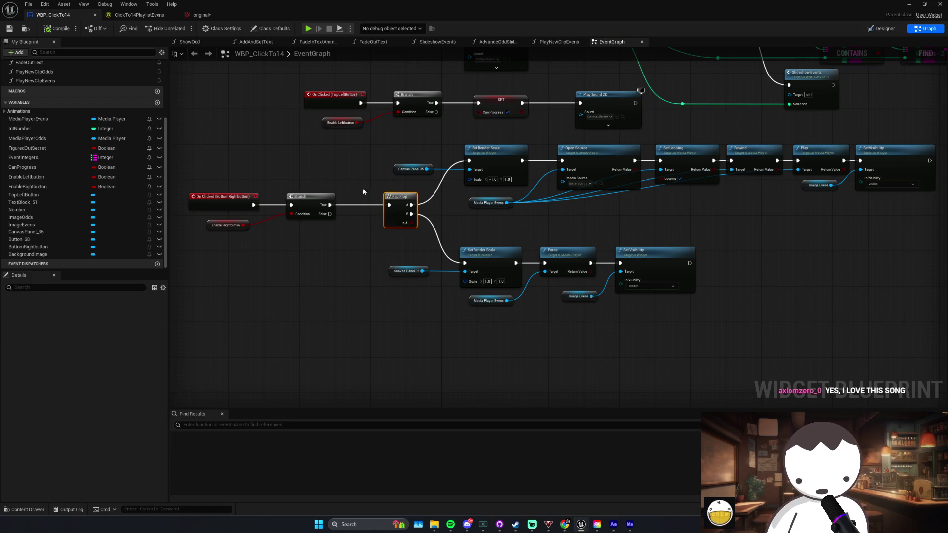
{"action": "left_click_drag", "start_coordinate": [414, 231], "coordinate": [414, 231]}
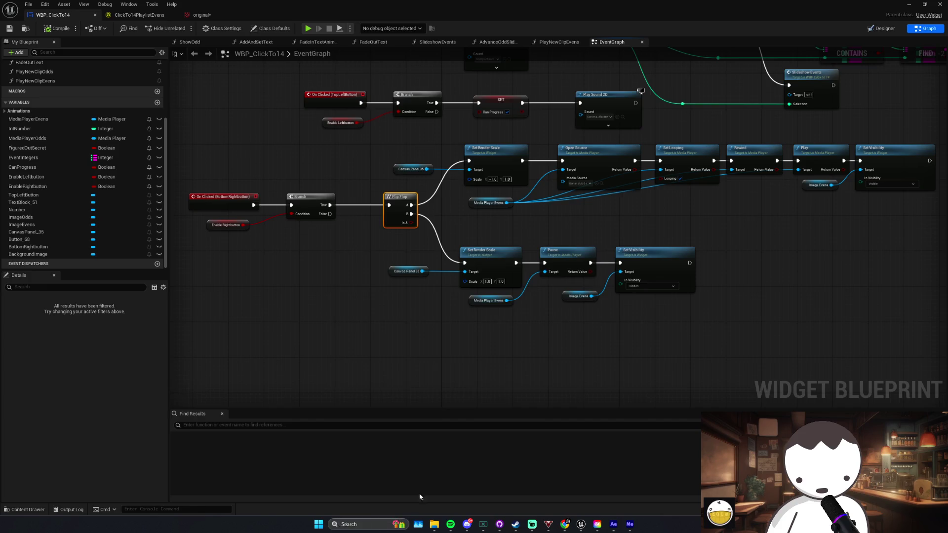
{"action": "left_click", "coordinate": [360, 525]}
{"action": "key", "text": "Escape"}
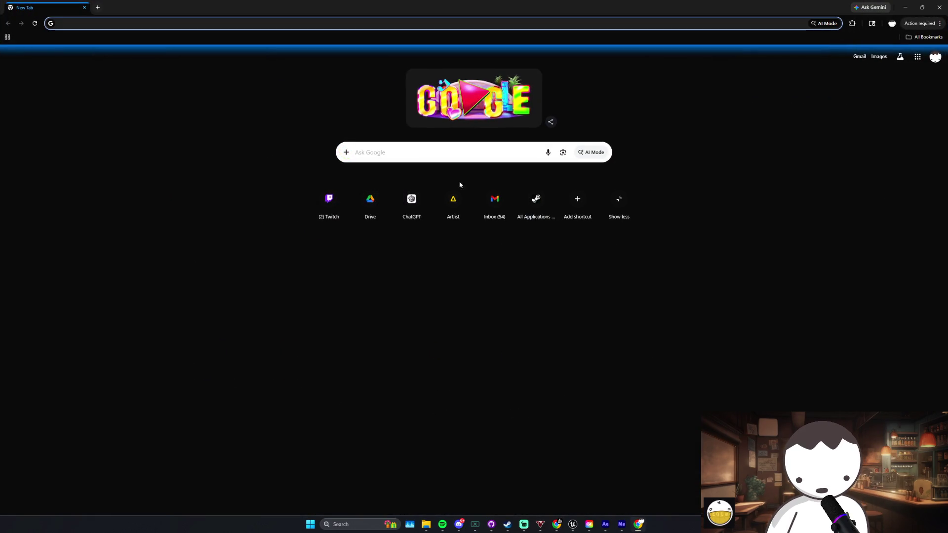
Step: Go to your YouTube channel's Videos tab and open 'This INSANE Game Took Seven Years To Make'
{"action": "type", "text": "youtube.com"}
{"action": "key", "text": "Return"}
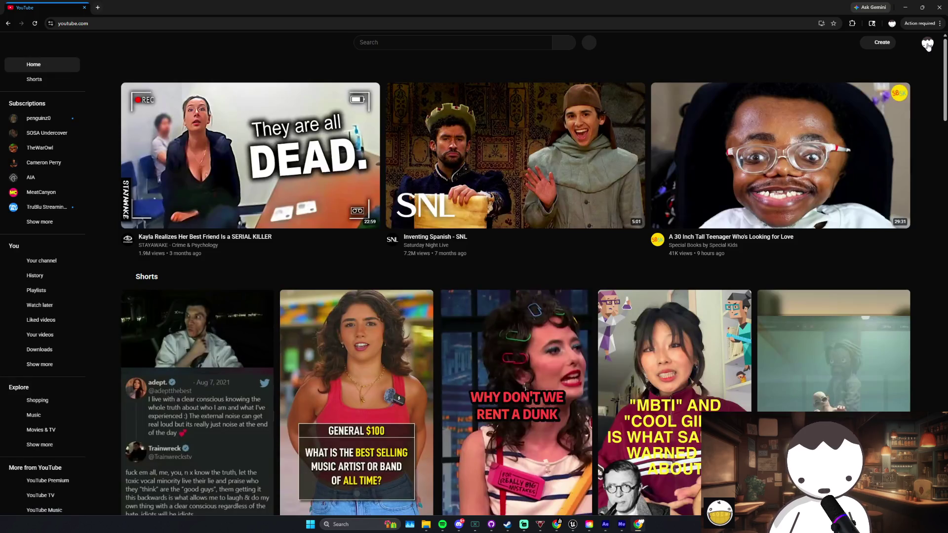
{"action": "left_click", "coordinate": [927, 43]}
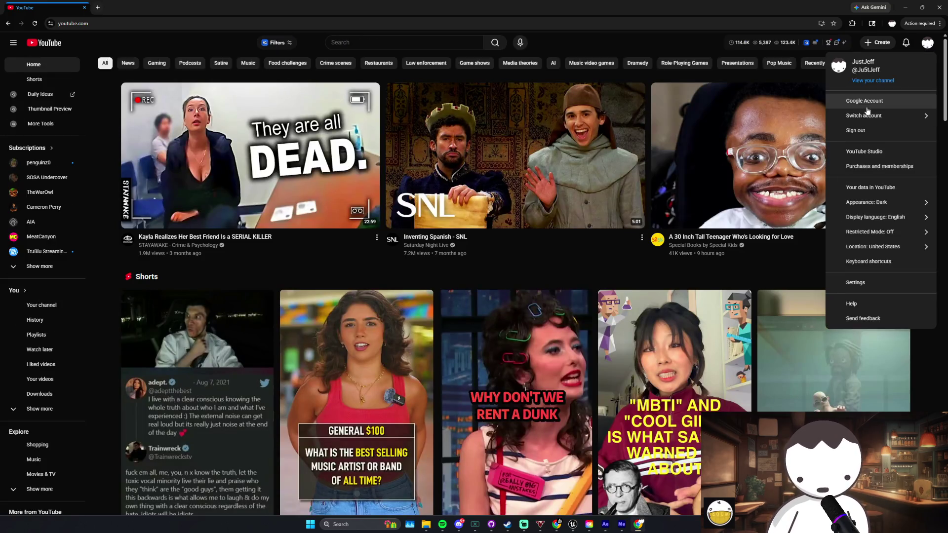
{"action": "left_click", "coordinate": [879, 80]}
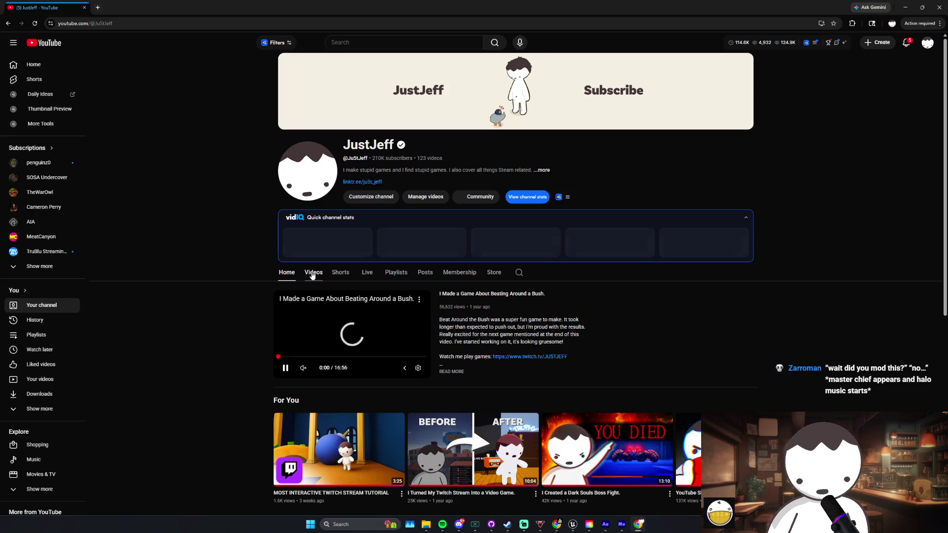
{"action": "left_click", "coordinate": [313, 276]}
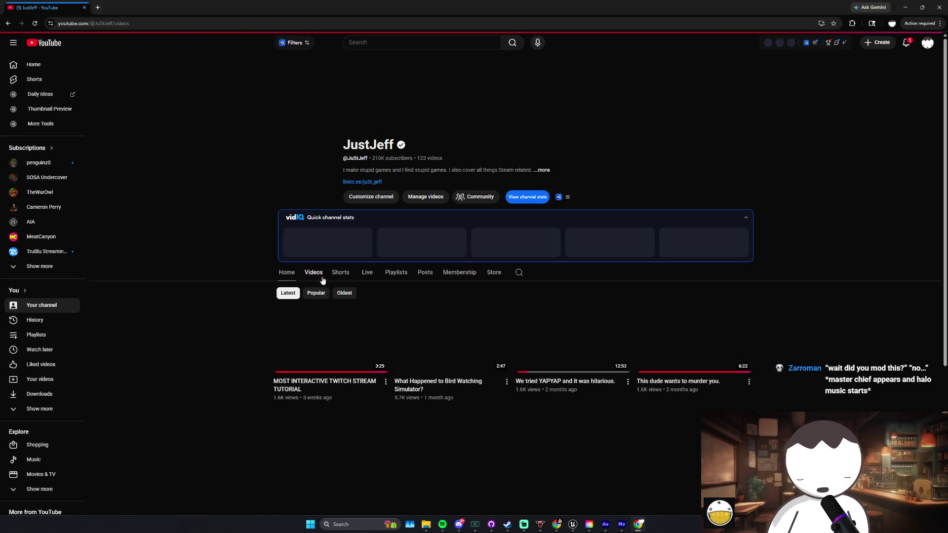
{"action": "scroll", "coordinate": [247, 280], "scroll_direction": "down", "scroll_amount": 3}
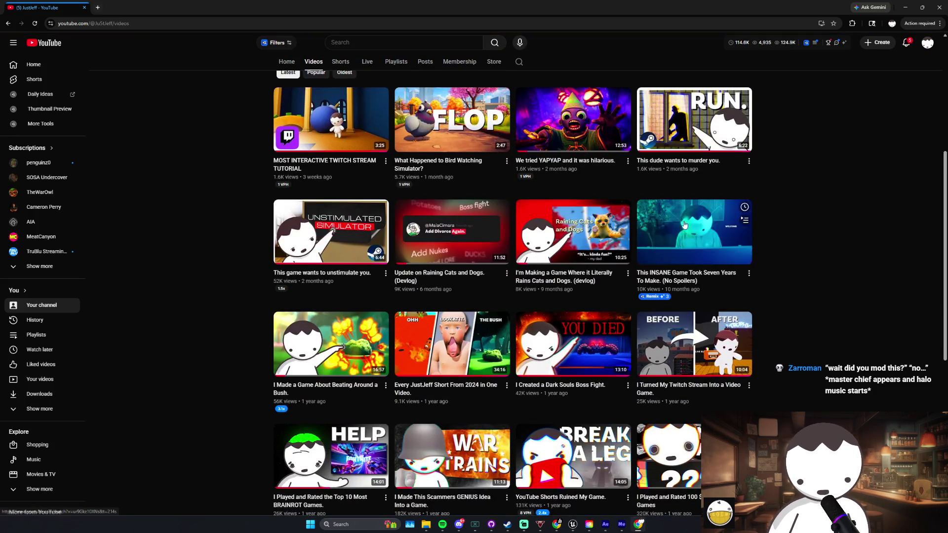
{"action": "left_click", "coordinate": [694, 229]}
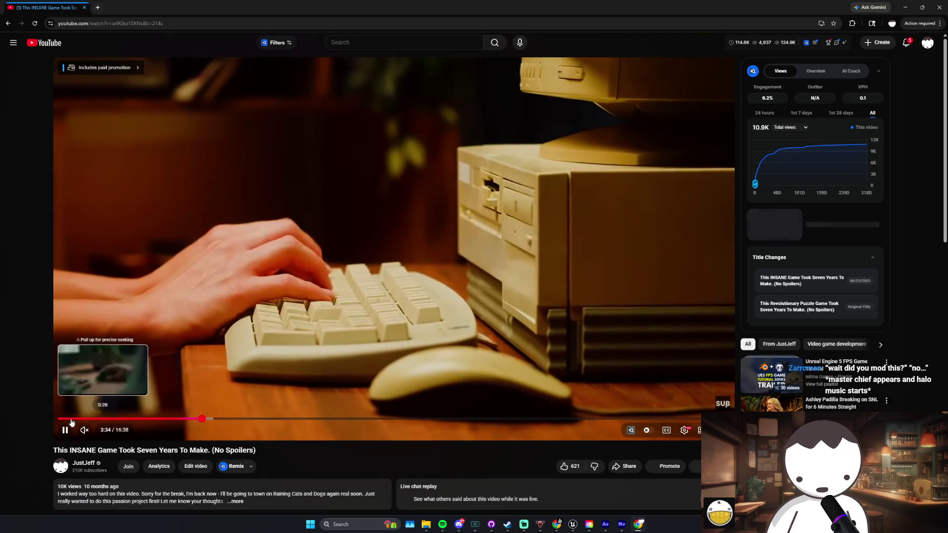
Step: Restart the video near its beginning, pause and resume it, then select its title text
{"action": "left_click", "coordinate": [71, 419]}
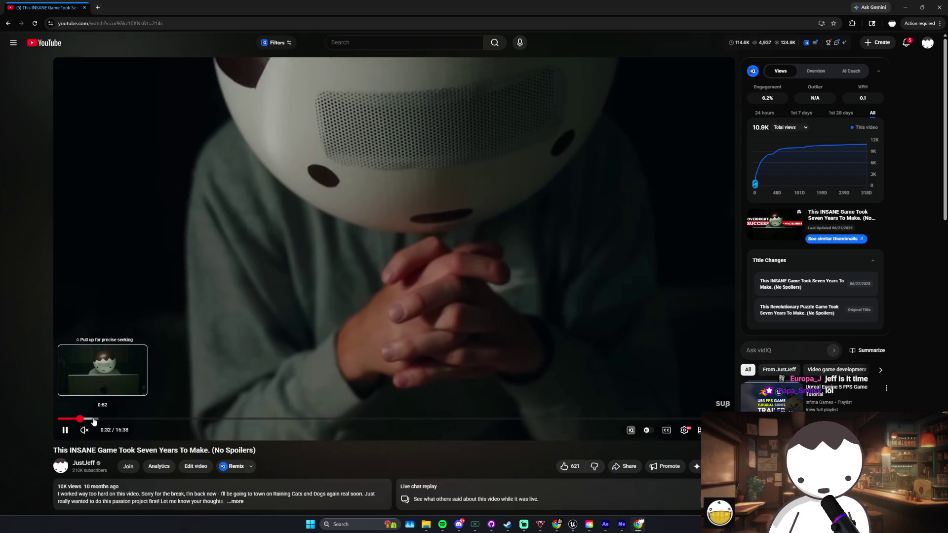
{"action": "left_click", "coordinate": [178, 389]}
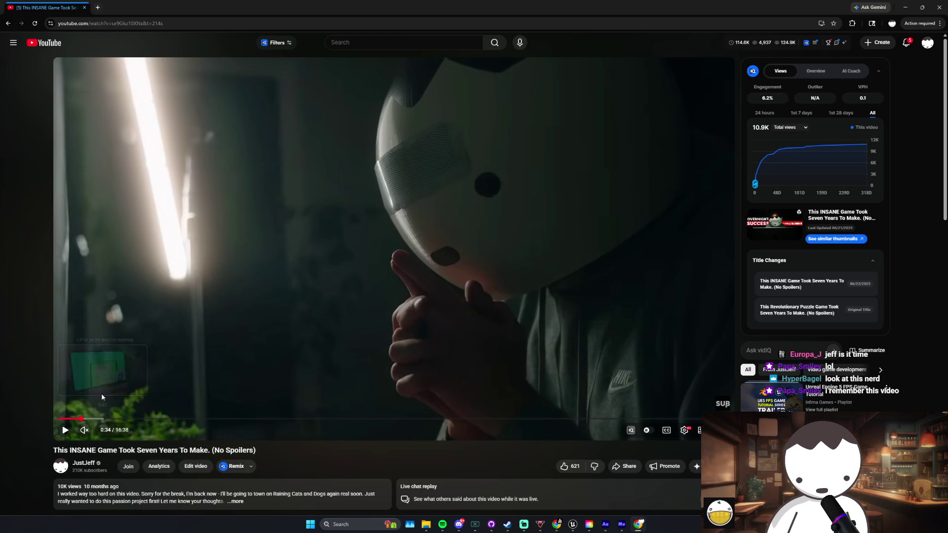
{"action": "left_click", "coordinate": [102, 393]}
{"action": "mouse_move", "coordinate": [52, 446]}
{"action": "left_mouse_down"}
{"action": "mouse_move", "coordinate": [294, 466]}
{"action": "mouse_move", "coordinate": [270, 460]}
{"action": "left_mouse_up"}
{"action": "left_click", "coordinate": [271, 460]}
{"action": "scroll", "coordinate": [270, 460], "scroll_direction": "down", "scroll_amount": 5}
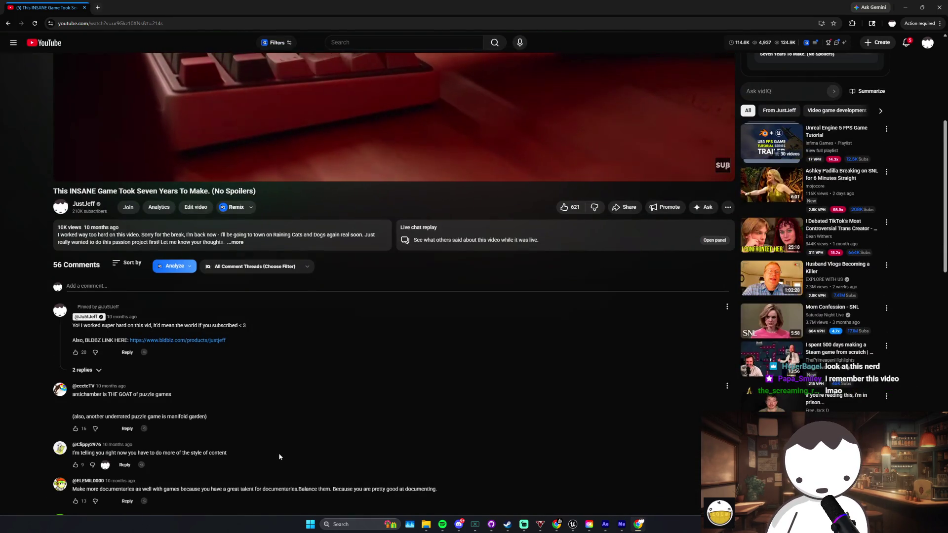
Step: Scroll back up, seek the video back to 0:59, and pause on the WELCOME scene
{"action": "mouse_move", "coordinate": [279, 456]}
{"action": "left_mouse_down"}
{"action": "mouse_move", "coordinate": [243, 401]}
{"action": "mouse_move", "coordinate": [260, 415]}
{"action": "left_mouse_up"}
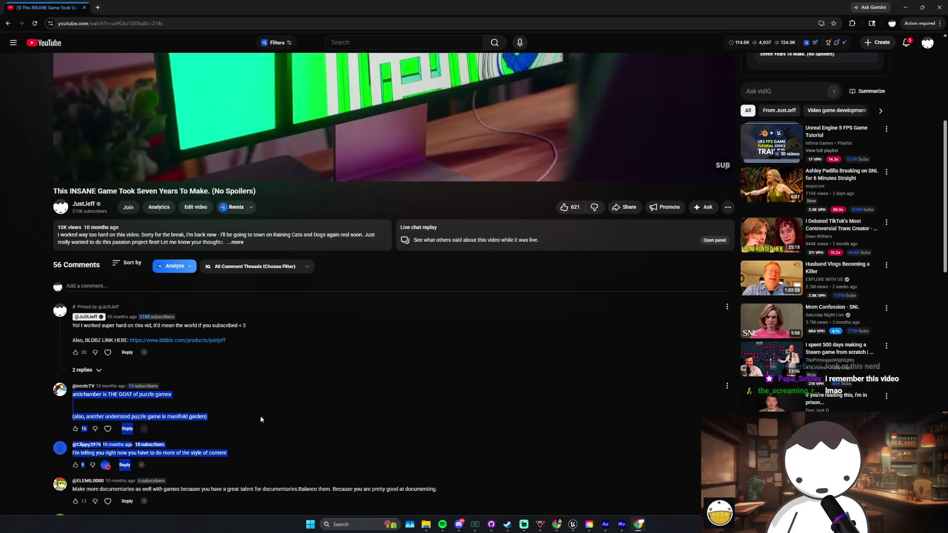
{"action": "scroll", "coordinate": [286, 447], "scroll_direction": "up", "scroll_amount": 4}
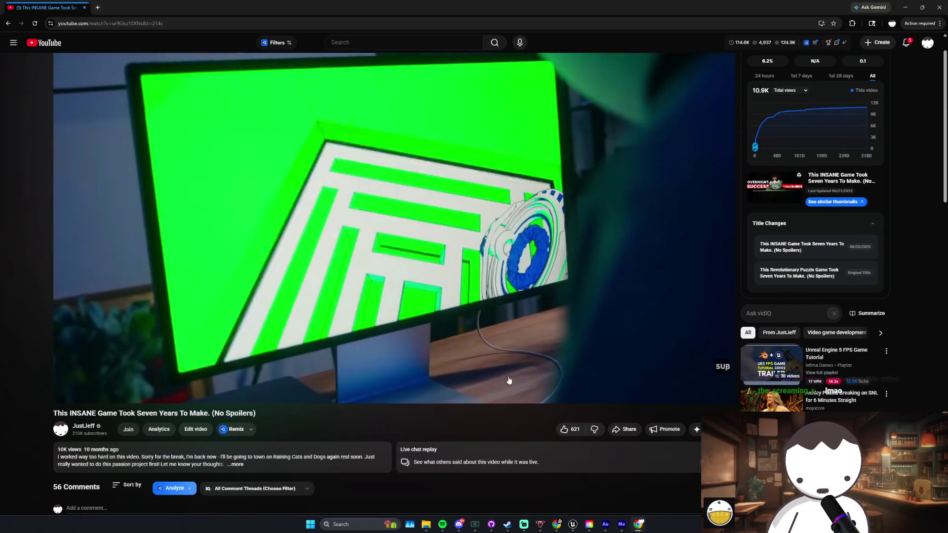
{"action": "scroll", "coordinate": [330, 350], "scroll_direction": "up", "scroll_amount": 1}
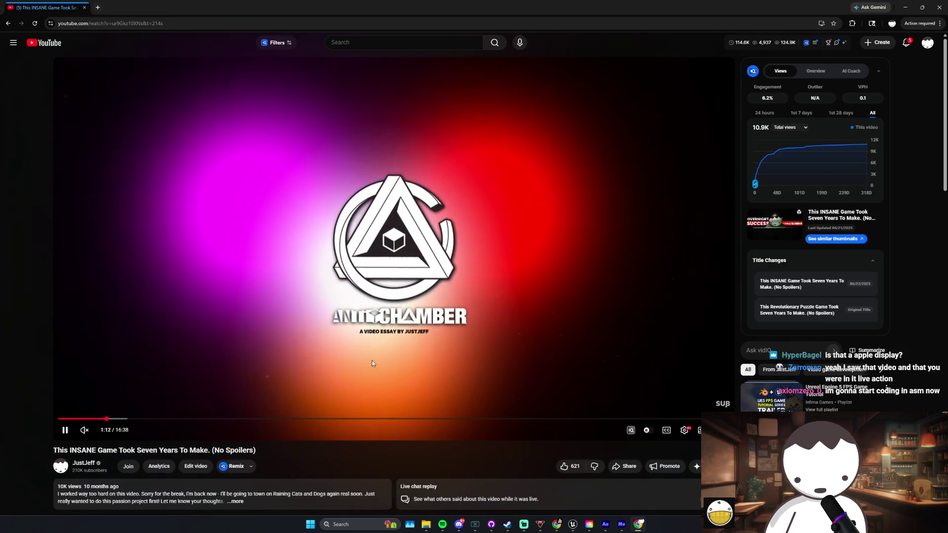
{"action": "left_click", "coordinate": [101, 420]}
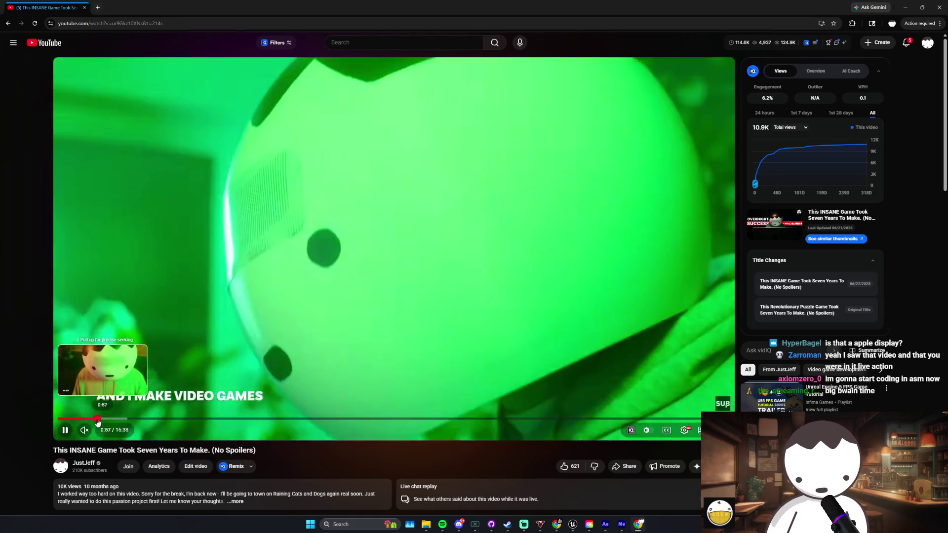
{"action": "left_click", "coordinate": [97, 419]}
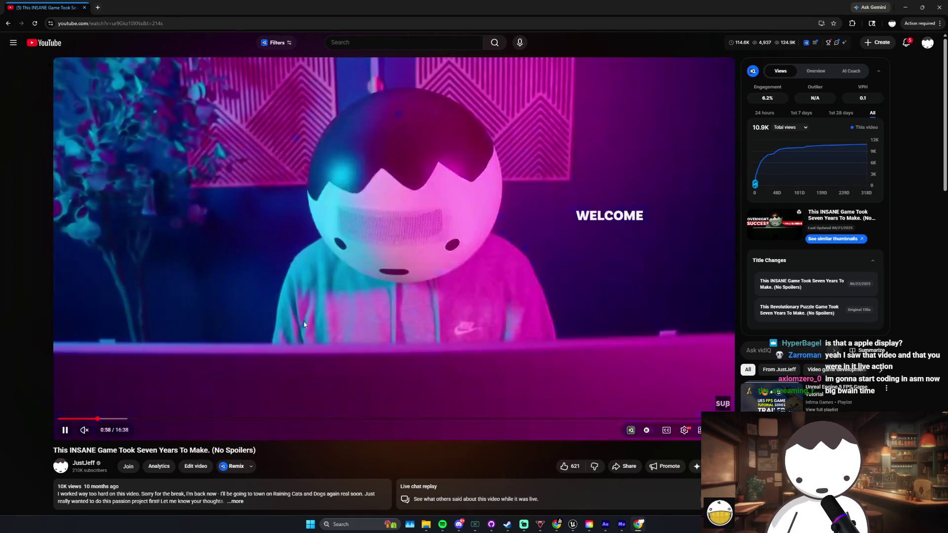
{"action": "left_click", "coordinate": [304, 322]}
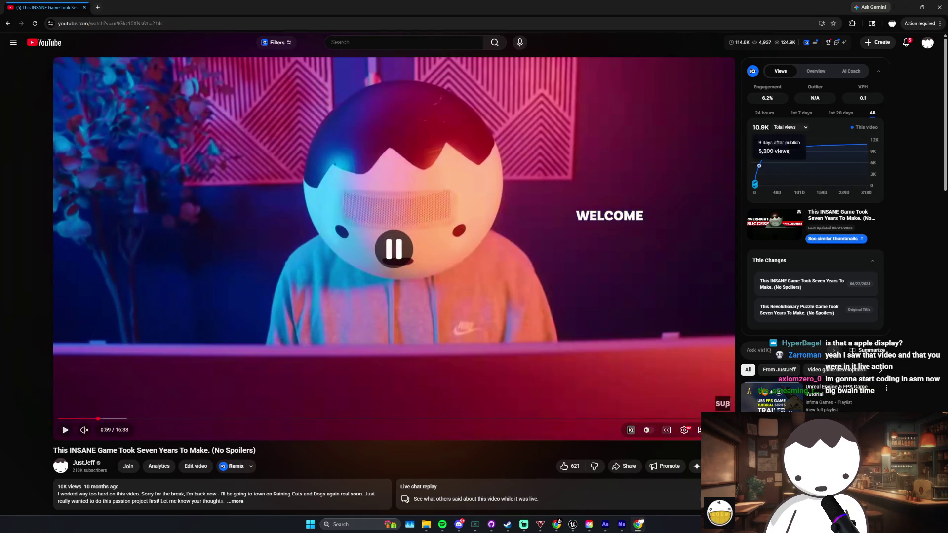
Step: Check the notifications list, close it, and open the YouTube Studio channel dashboard
{"action": "left_click", "coordinate": [907, 48]}
{"action": "left_click", "coordinate": [907, 46]}
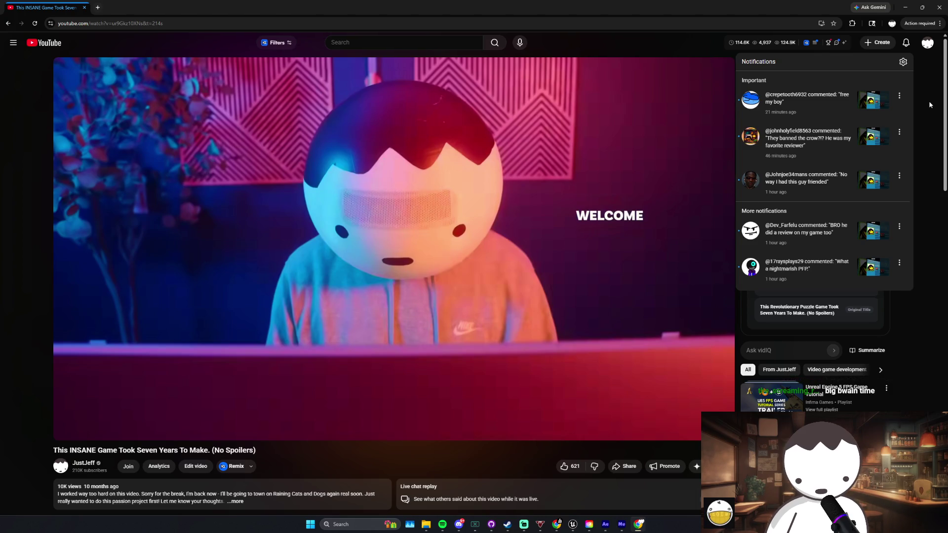
{"action": "left_click", "coordinate": [927, 78]}
{"action": "left_click", "coordinate": [925, 47]}
{"action": "left_click", "coordinate": [864, 154]}
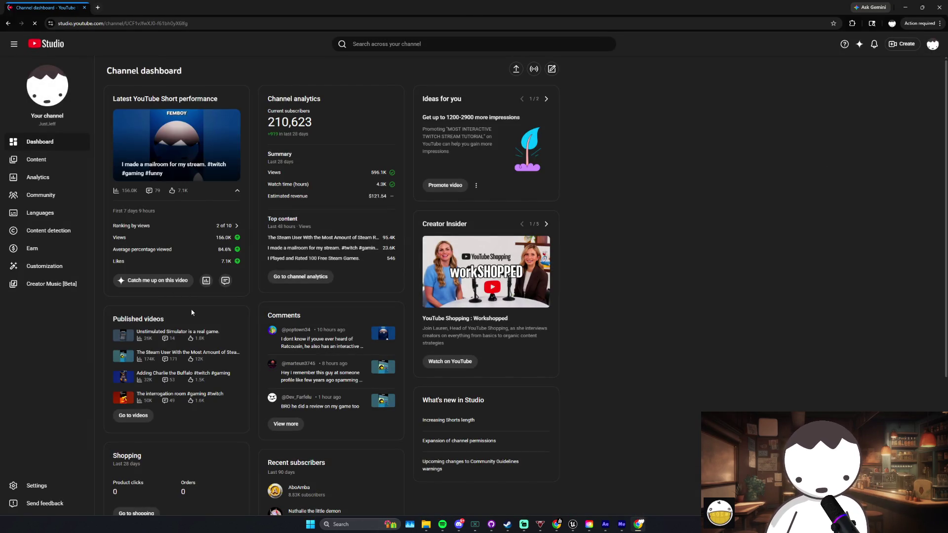
Step: Open analytics for the recent Steam user Short (184.3K views, +188 subscribers), then move to the Twitch channel
{"action": "left_click", "coordinate": [158, 362]}
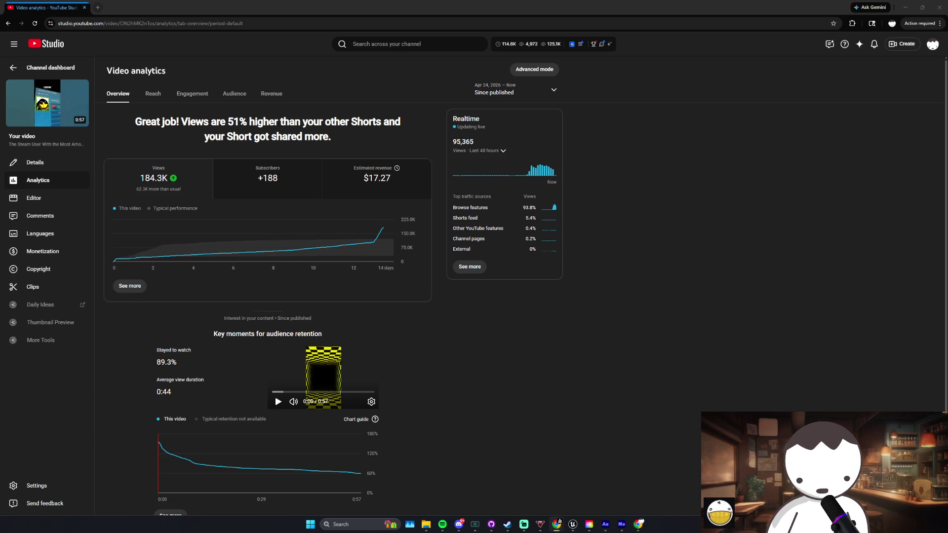
{"action": "key", "text": "ctrl+plus"}
{"action": "key", "text": "ctrl+plus"}
{"action": "key", "text": "ctrl+plus"}
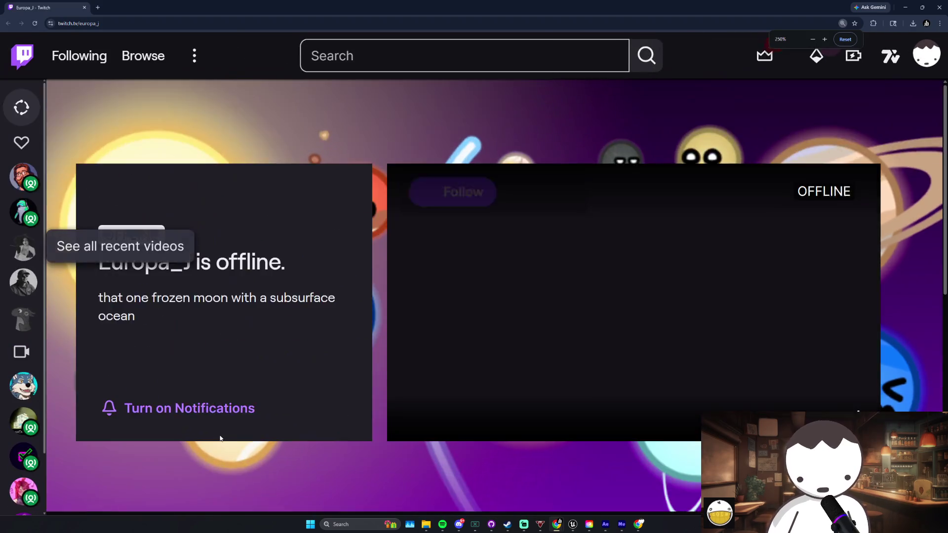
Step: Snip a screenshot of the '100% A FEMBOY' Twitch avatar, reset zoom, and select the coin image in Streamlabs
{"action": "scroll", "coordinate": [220, 438], "scroll_direction": "down", "scroll_amount": 4}
{"action": "key", "text": "ctrl+plus"}
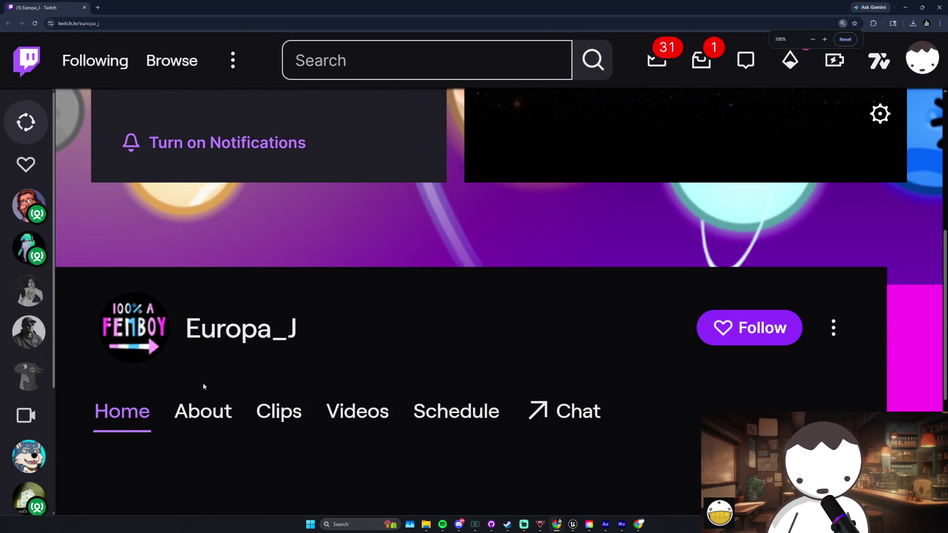
{"action": "key", "text": "super+shift+s"}
{"action": "left_click_drag", "start_coordinate": [89, 276], "coordinate": [158, 345]}
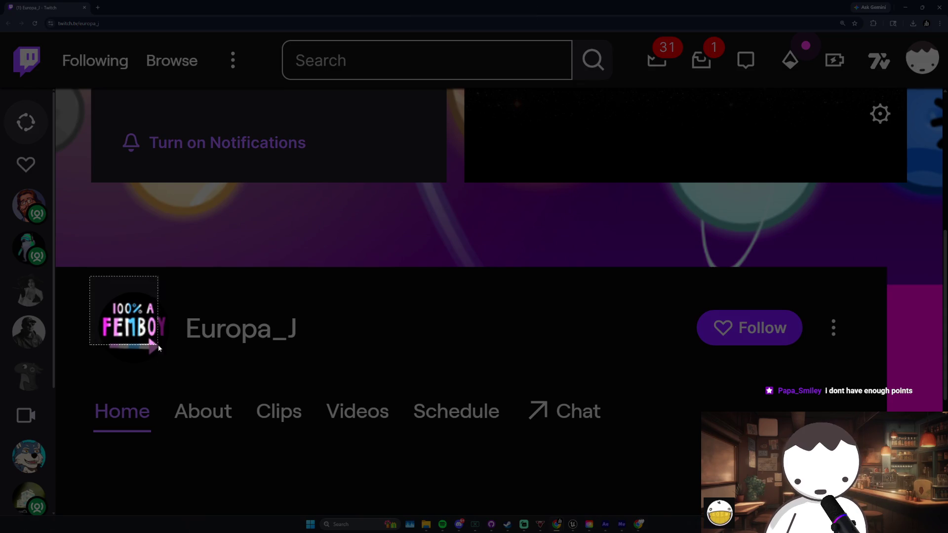
{"action": "left_click_drag", "start_coordinate": [181, 379], "coordinate": [181, 379]}
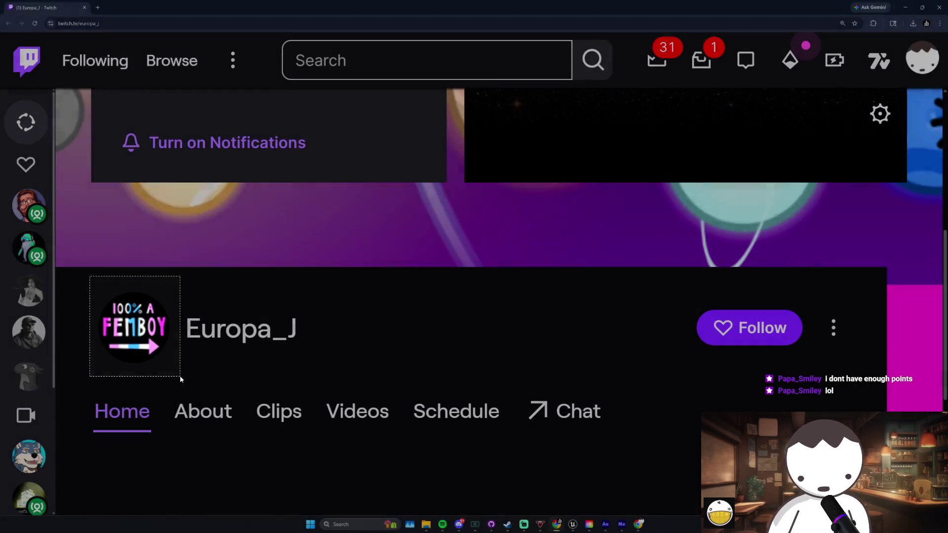
{"action": "key", "text": "ctrl+minus"}
{"action": "key", "text": "ctrl+minus"}
{"action": "key", "text": "ctrl+minus"}
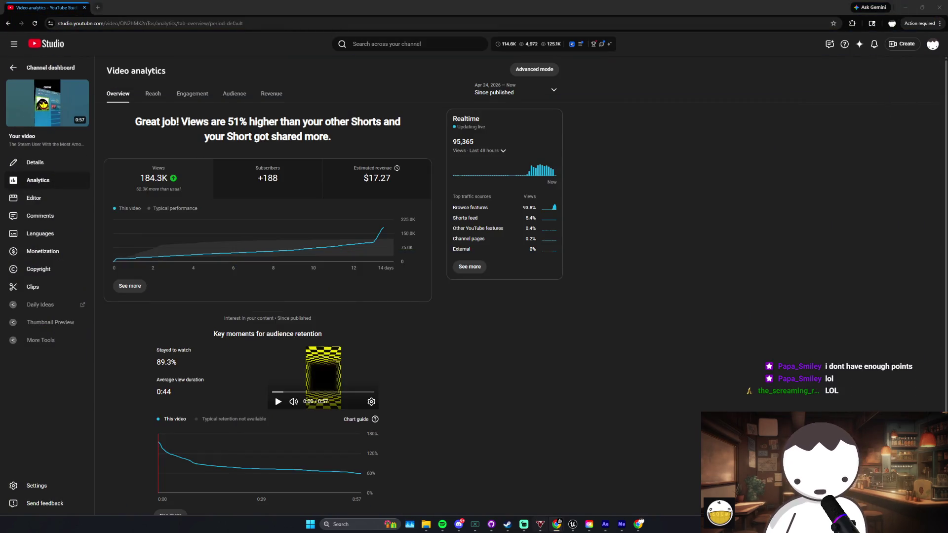
{"action": "left_click", "coordinate": [524, 524]}
{"action": "left_click", "coordinate": [624, 361]}
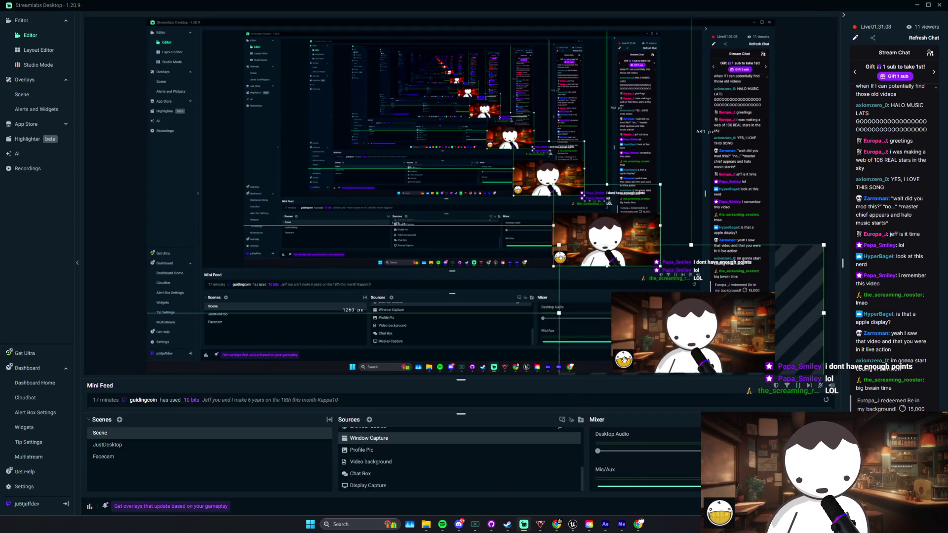
Step: Replace the Profile Pic source's coin image with the '100% A FEMBOY' avatar
{"action": "scroll", "coordinate": [390, 465], "scroll_direction": "up", "scroll_amount": 5}
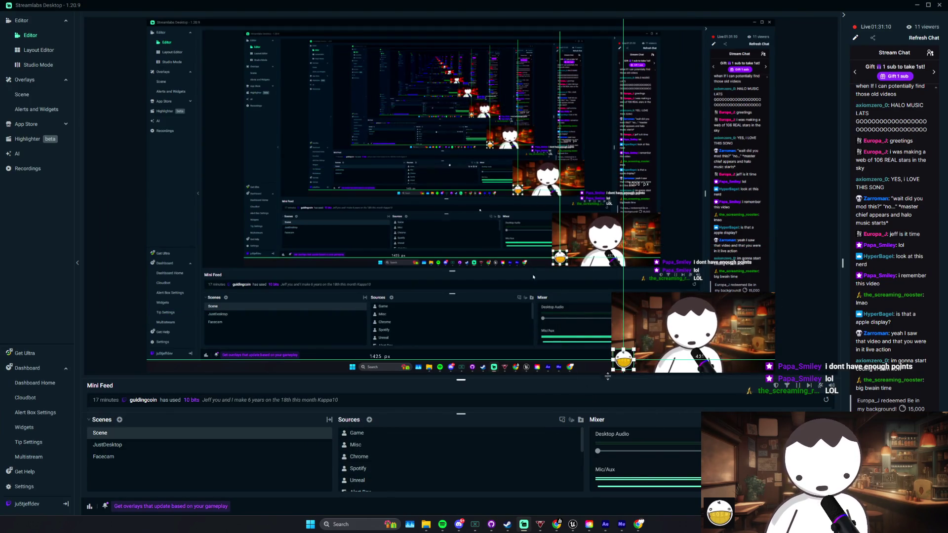
{"action": "scroll", "coordinate": [430, 452], "scroll_direction": "down", "scroll_amount": 5}
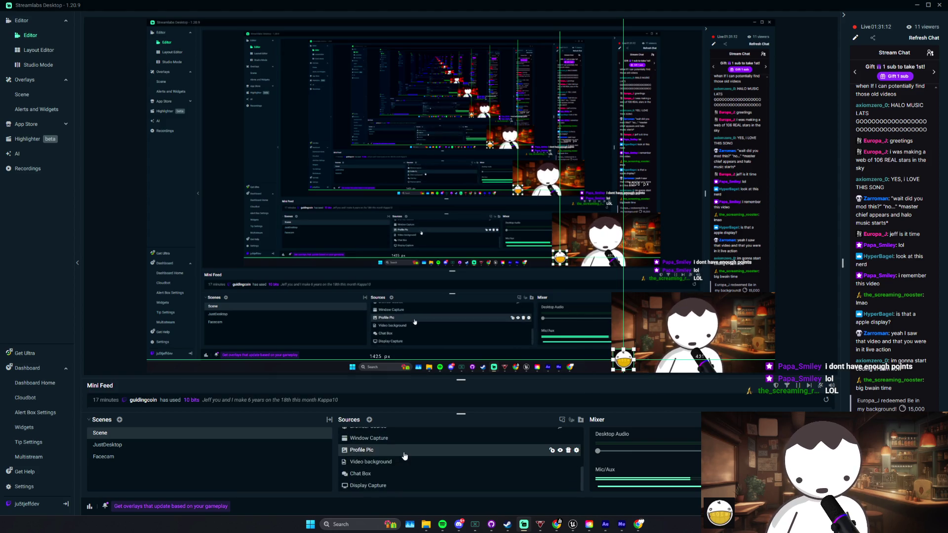
{"action": "double_click", "coordinate": [409, 450]}
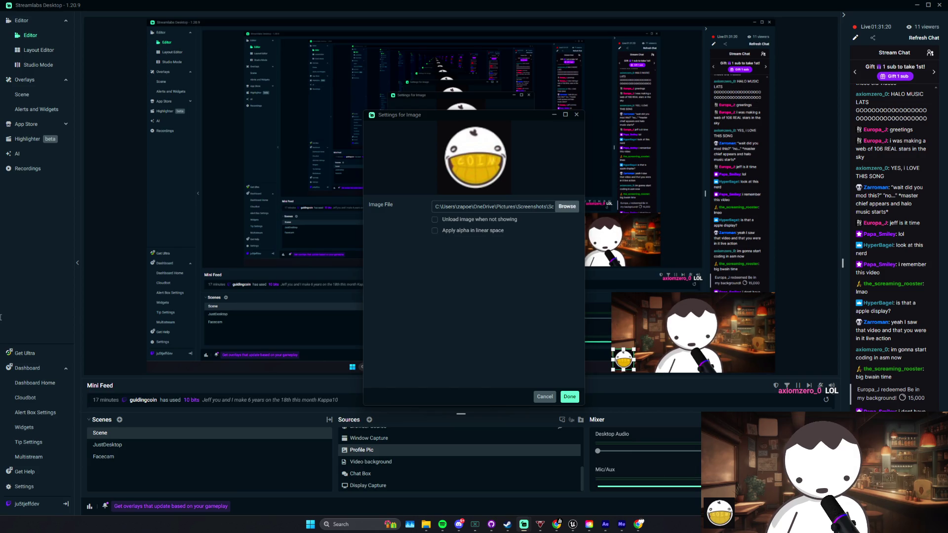
{"action": "left_click", "coordinate": [570, 396]}
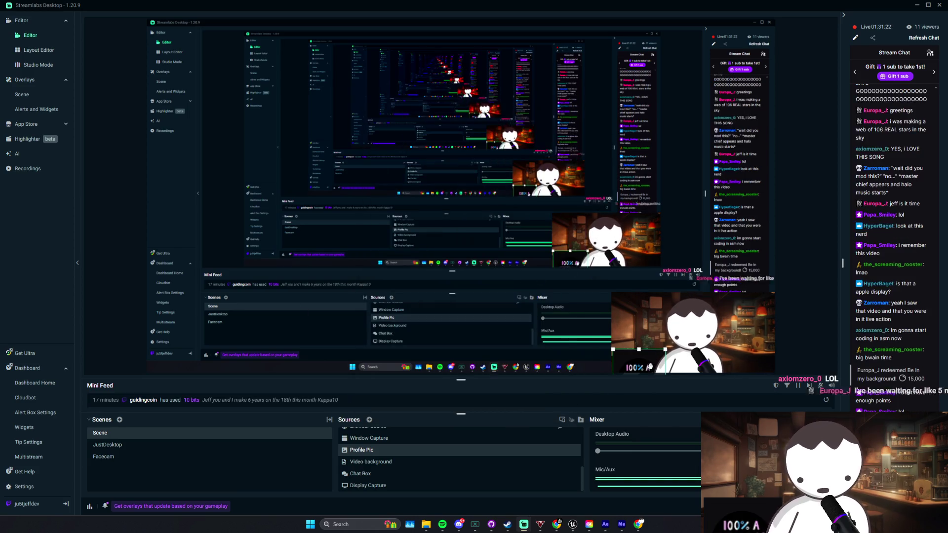
Step: Place the avatar at the facecam's lower-left corner, then select the Chat Box source
{"action": "mouse_move", "coordinate": [666, 351]}
{"action": "left_mouse_down"}
{"action": "mouse_move", "coordinate": [642, 335]}
{"action": "mouse_move", "coordinate": [643, 348]}
{"action": "left_mouse_up"}
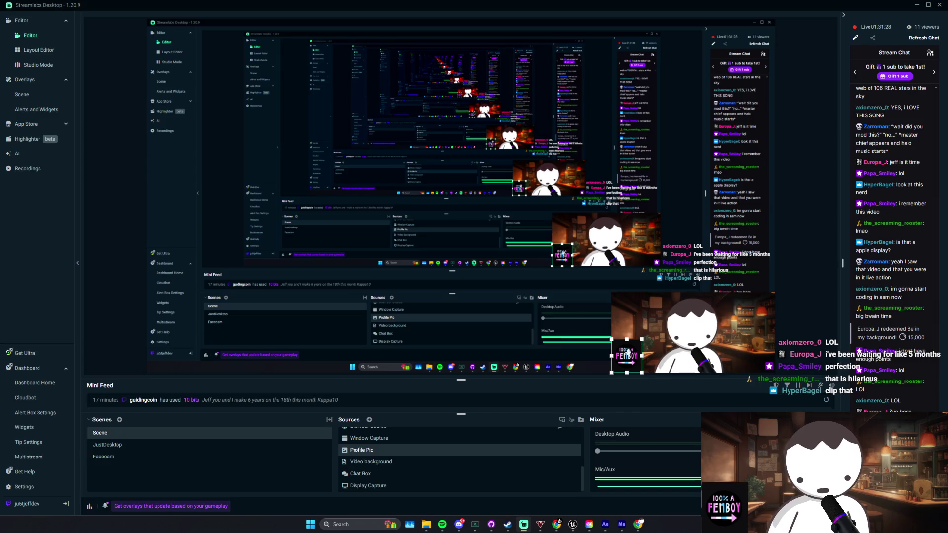
{"action": "left_click_drag", "start_coordinate": [628, 363], "coordinate": [627, 364]}
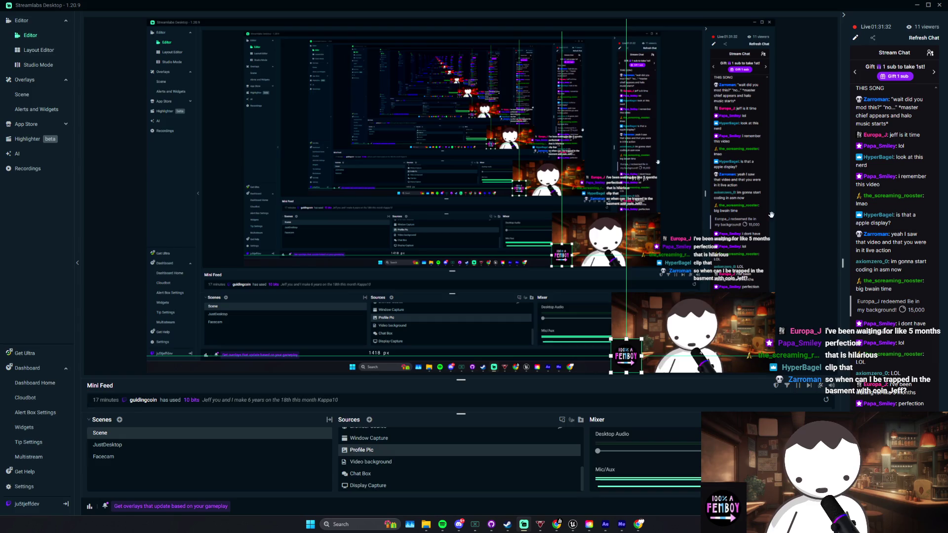
{"action": "left_click", "coordinate": [776, 302]}
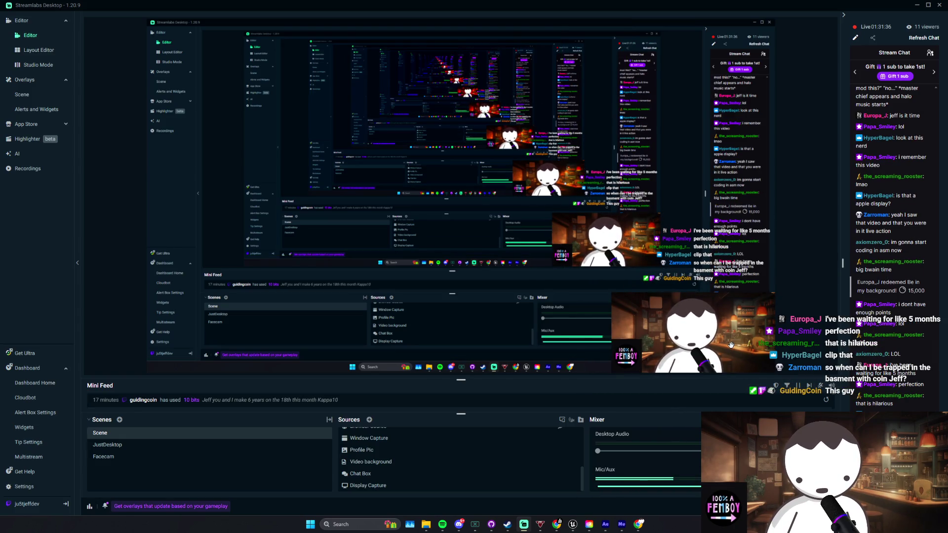
{"action": "left_click_drag", "start_coordinate": [731, 344], "coordinate": [730, 344]}
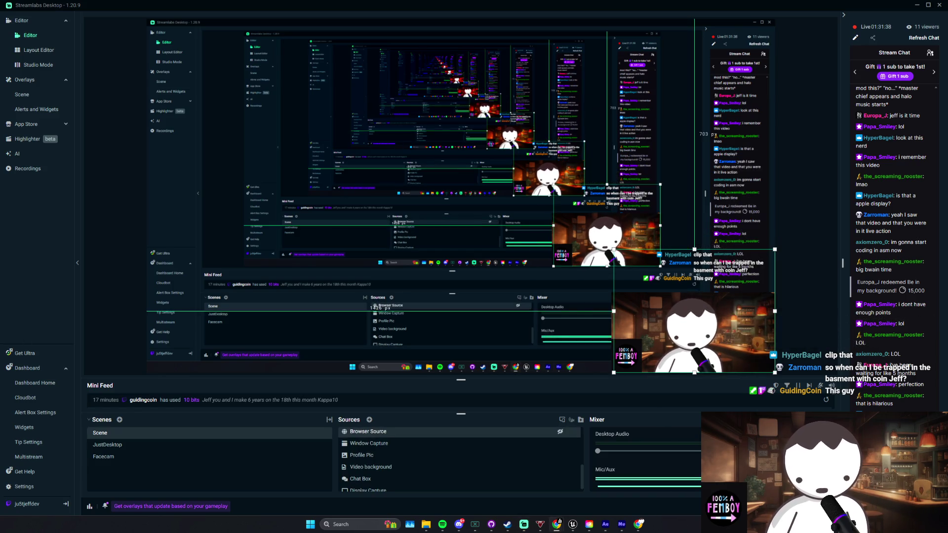
{"action": "left_click", "coordinate": [766, 220]}
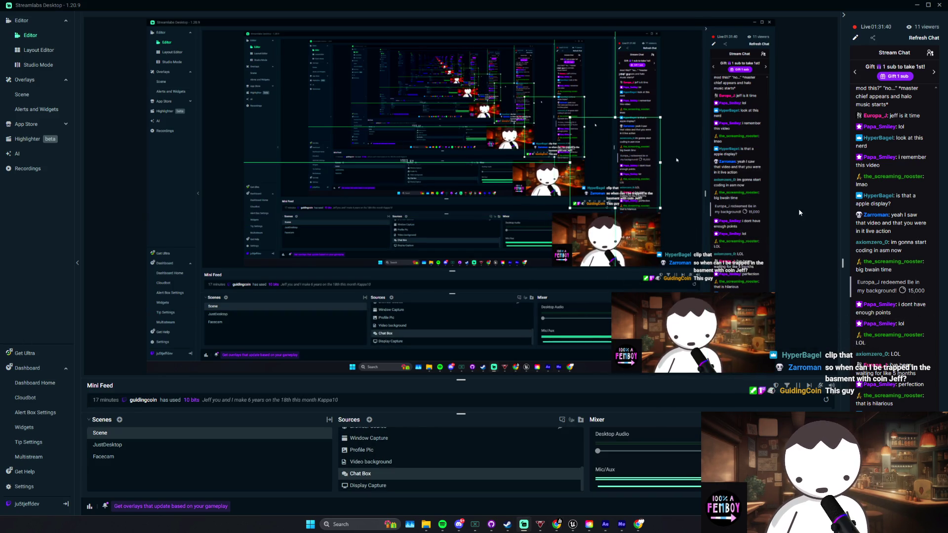
{"action": "key", "text": "alt+Tab"}
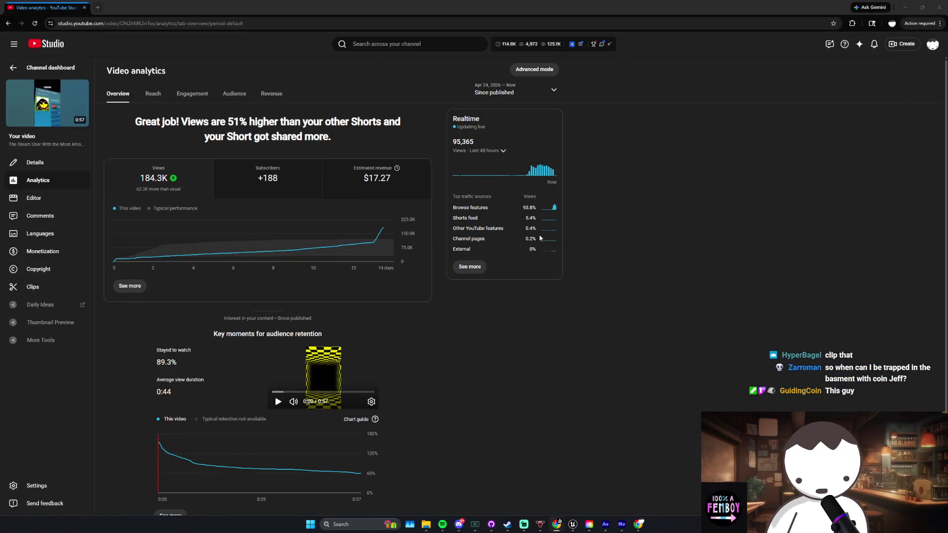
Step: Return from the browser to the WBP_ClickTo14 EventGraph and shift the view slightly left
{"action": "left_click", "coordinate": [905, 7]}
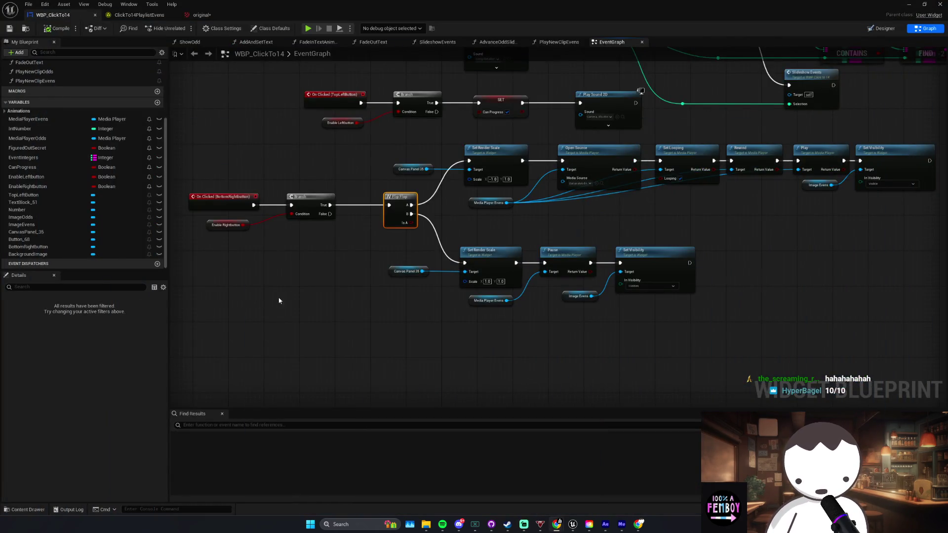
{"action": "left_click_drag", "start_coordinate": [279, 300], "coordinate": [267, 302]}
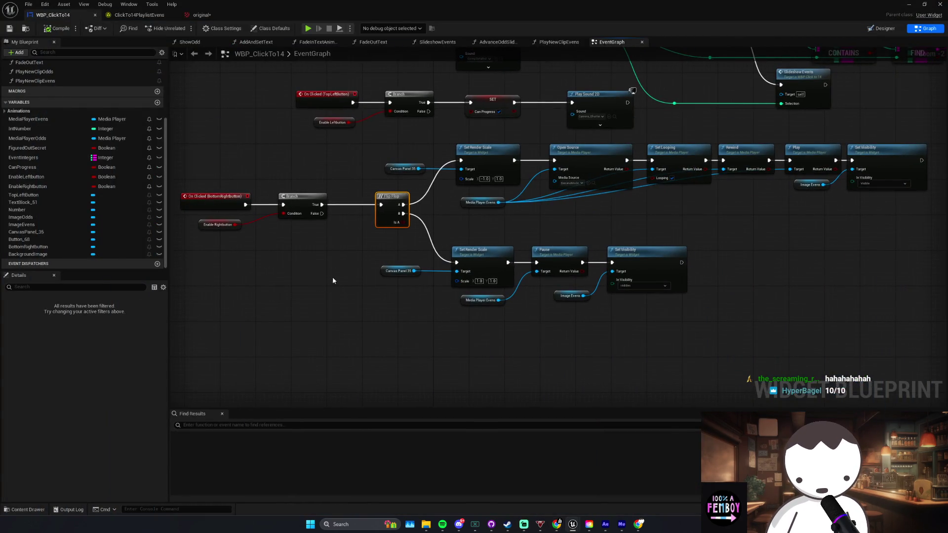
Step: Nudge the Canvas Panel 35 node slightly right and save the WBP_ClickTo14 blueprint
{"action": "left_click_drag", "start_coordinate": [400, 271], "coordinate": [409, 269]}
{"action": "left_click", "coordinate": [361, 265]}
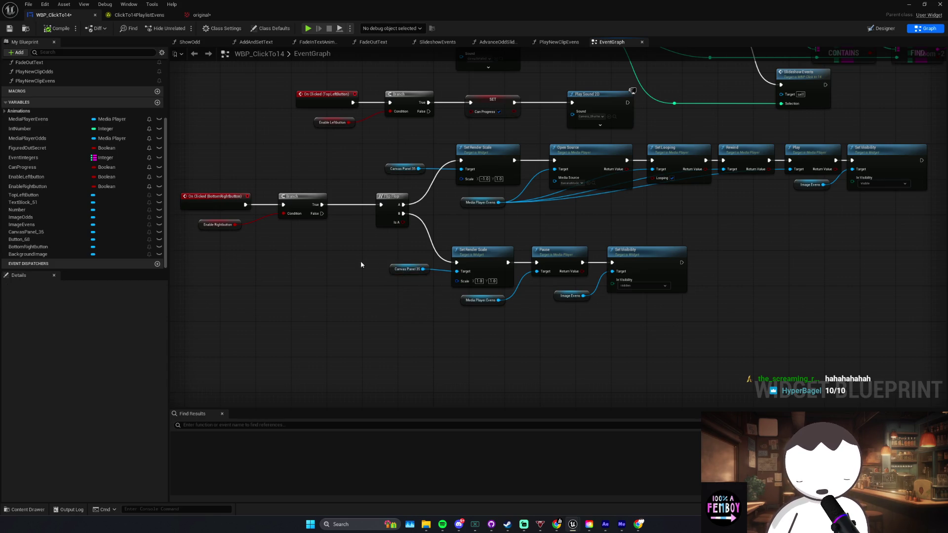
{"action": "left_click", "coordinate": [9, 29]}
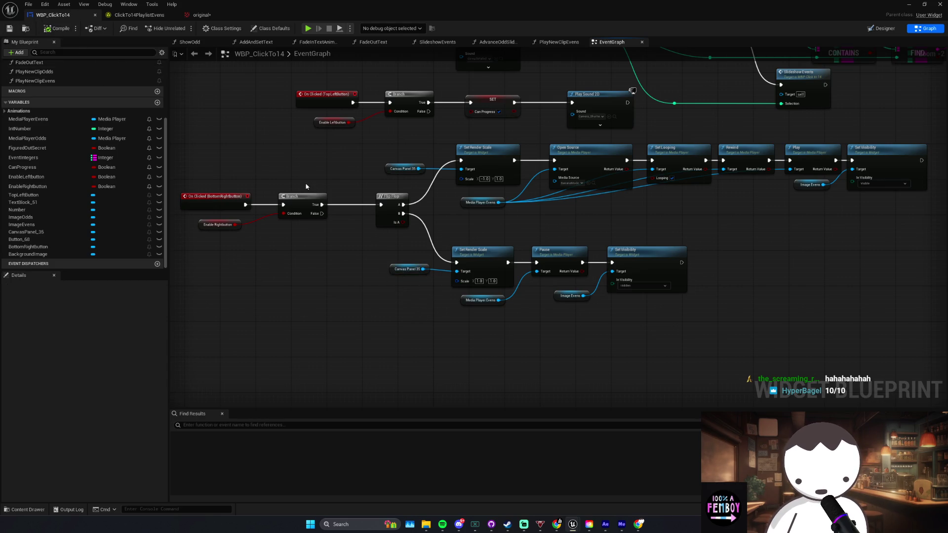
{"action": "left_click", "coordinate": [523, 524]}
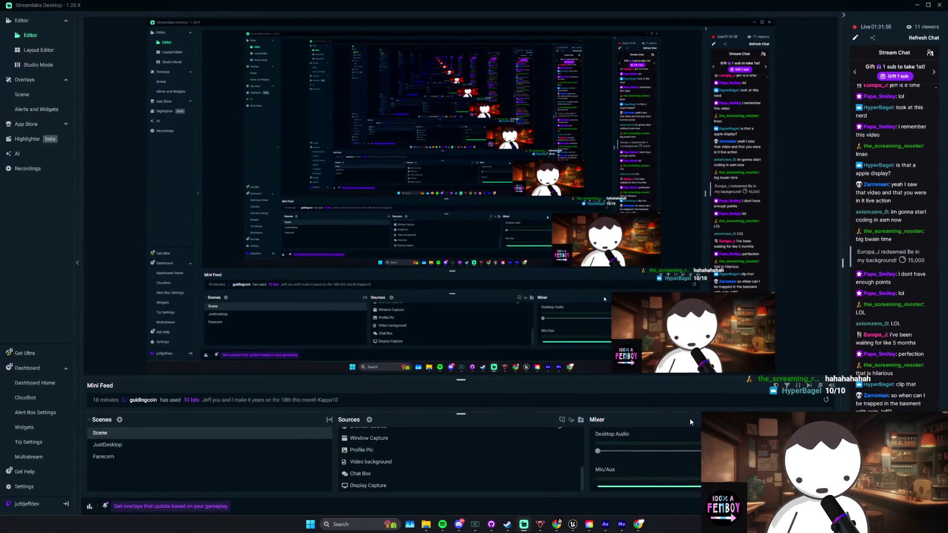
{"action": "left_click", "coordinate": [524, 525]}
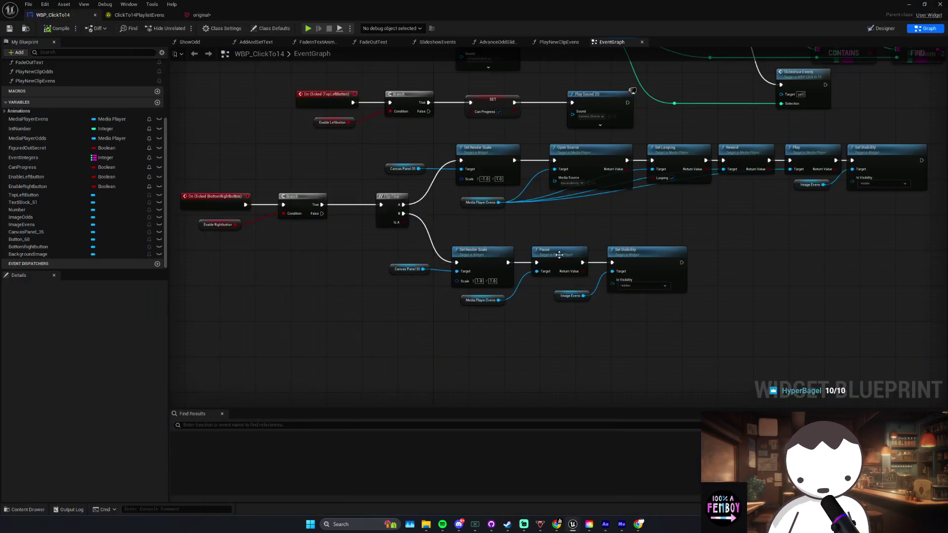
Step: Reposition the Media Player Evens and Image Evens nodes in the lower pause chain
{"action": "mouse_move", "coordinate": [731, 237]}
{"action": "left_mouse_down"}
{"action": "mouse_move", "coordinate": [451, 289]}
{"action": "mouse_move", "coordinate": [395, 276]}
{"action": "mouse_move", "coordinate": [407, 271]}
{"action": "left_mouse_up"}
{"action": "left_click", "coordinate": [461, 327]}
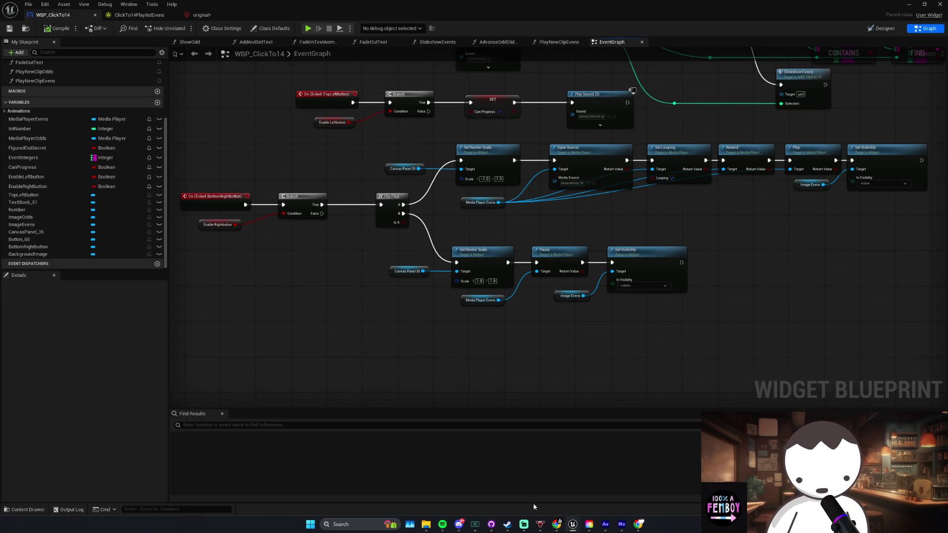
{"action": "left_click", "coordinate": [525, 526]}
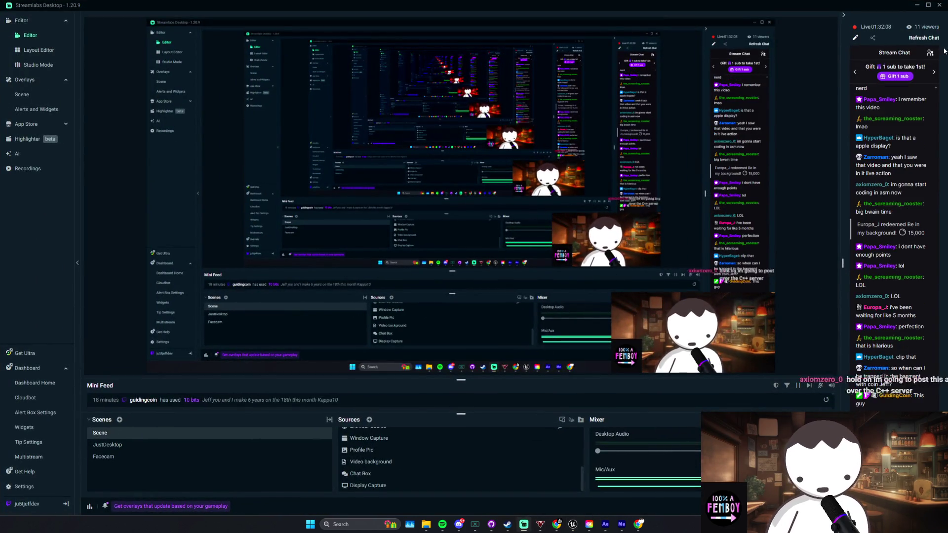
{"action": "left_click", "coordinate": [916, 6]}
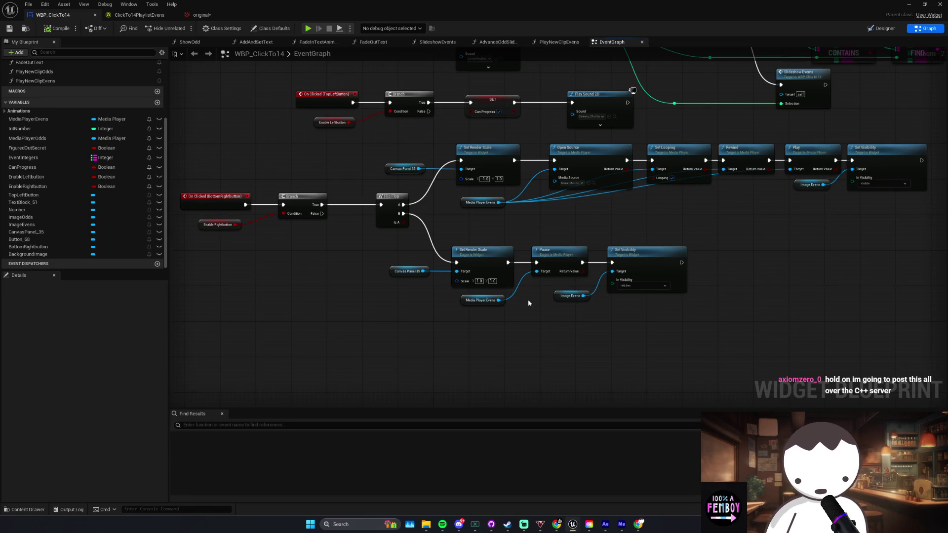
{"action": "left_click", "coordinate": [474, 300]}
{"action": "left_click_drag", "start_coordinate": [474, 301], "coordinate": [513, 283]}
{"action": "left_click", "coordinate": [573, 337]}
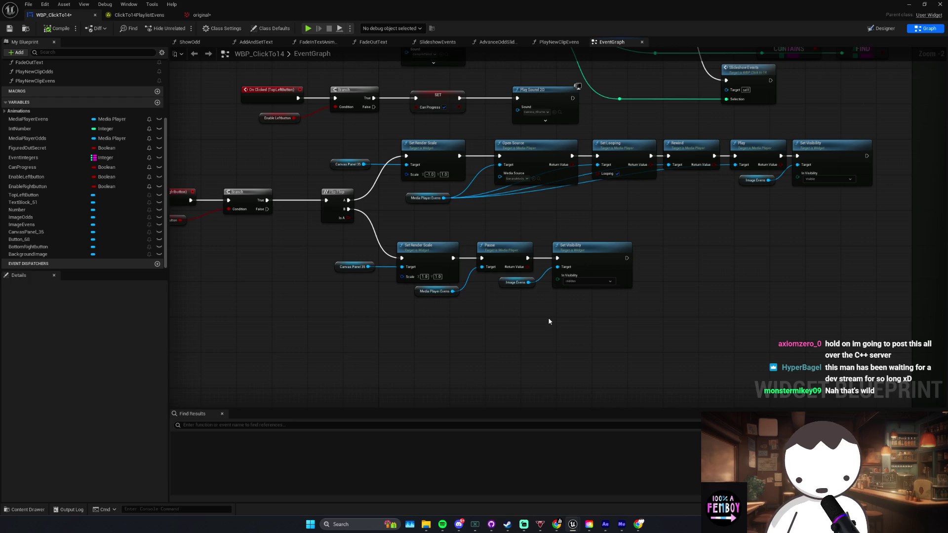
Step: Pan toward the Case pins and move the Image Evens node down and left
{"action": "left_click_drag", "start_coordinate": [534, 325], "coordinate": [500, 317]}
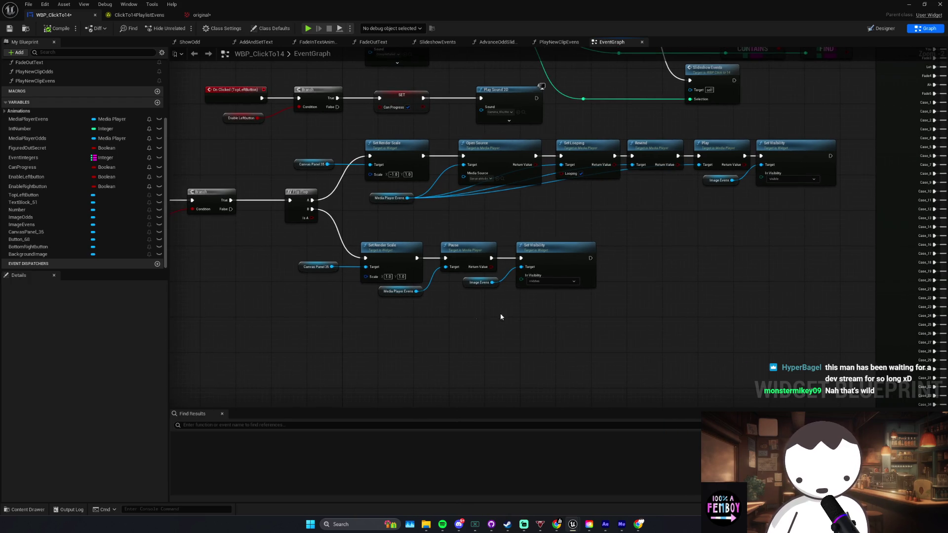
{"action": "left_click_drag", "start_coordinate": [399, 294], "coordinate": [340, 278]}
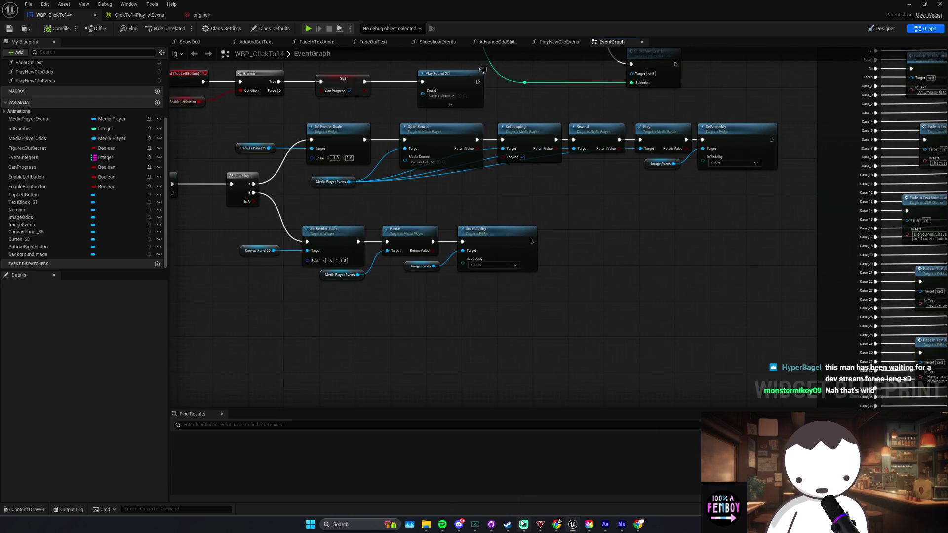
{"action": "left_click", "coordinate": [524, 524]}
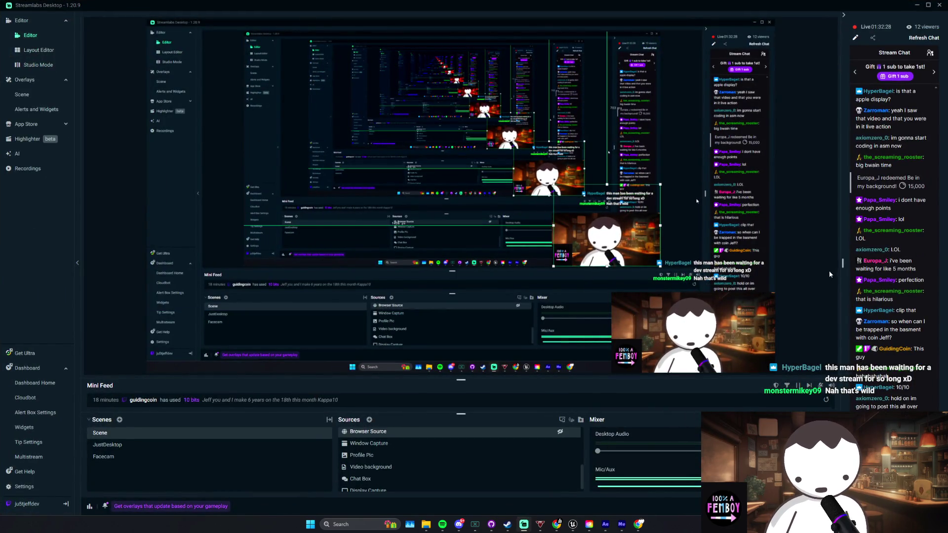
{"action": "key", "text": "alt+Tab"}
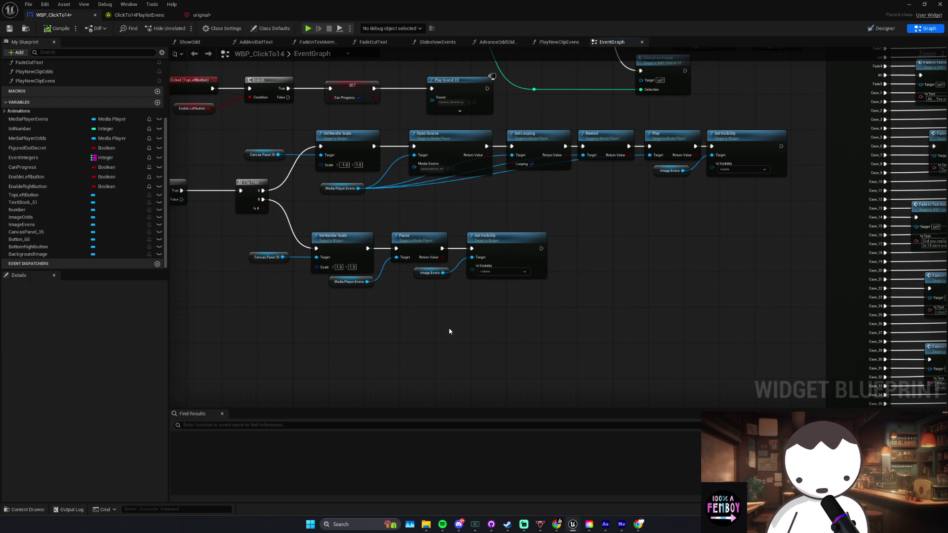
{"action": "left_click_drag", "start_coordinate": [480, 320], "coordinate": [465, 330]}
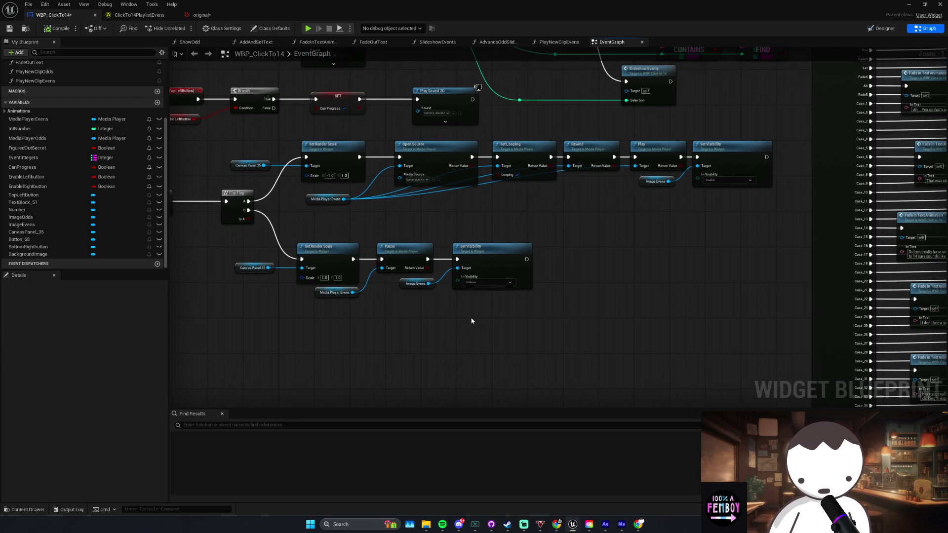
{"action": "mouse_move", "coordinate": [428, 288]}
{"action": "left_mouse_down"}
{"action": "mouse_move", "coordinate": [426, 278]}
{"action": "mouse_move", "coordinate": [423, 298]}
{"action": "mouse_move", "coordinate": [399, 293]}
{"action": "left_mouse_up"}
Step: Select the Media Player Evens and Image Evens nodes to inspect their details
{"action": "left_click", "coordinate": [336, 293]}
{"action": "left_click", "coordinate": [423, 295]}
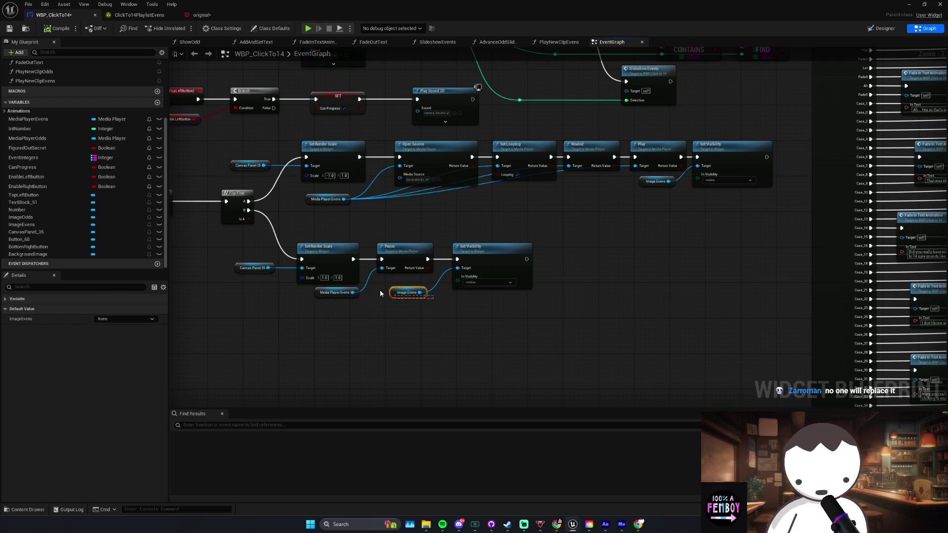
{"action": "left_click", "coordinate": [447, 324]}
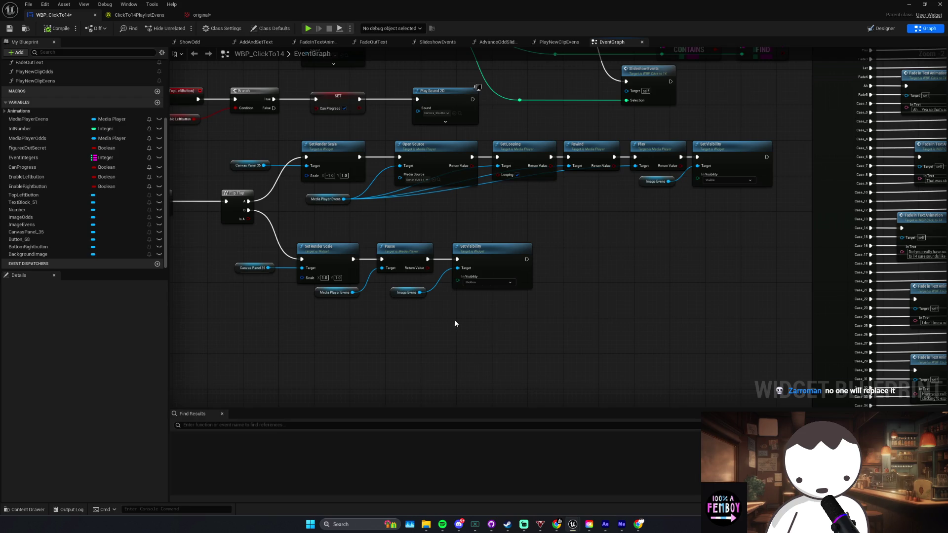
{"action": "scroll", "coordinate": [456, 324], "scroll_direction": "down", "scroll_amount": 4}
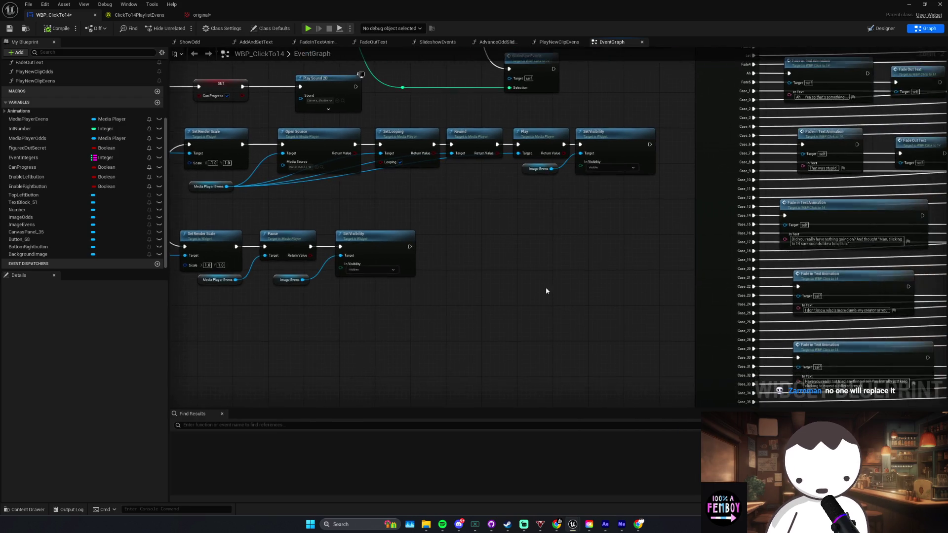
{"action": "scroll", "coordinate": [437, 239], "scroll_direction": "up", "scroll_amount": 4}
Step: Marquee-select the lower pause chain, pan to the Flip Flop, and switch to Twitch Stream Manager
{"action": "mouse_move", "coordinate": [461, 251]}
{"action": "left_mouse_down"}
{"action": "mouse_move", "coordinate": [419, 229]}
{"action": "mouse_move", "coordinate": [419, 247]}
{"action": "mouse_move", "coordinate": [435, 226]}
{"action": "mouse_move", "coordinate": [568, 269]}
{"action": "mouse_move", "coordinate": [239, 366]}
{"action": "left_mouse_up"}
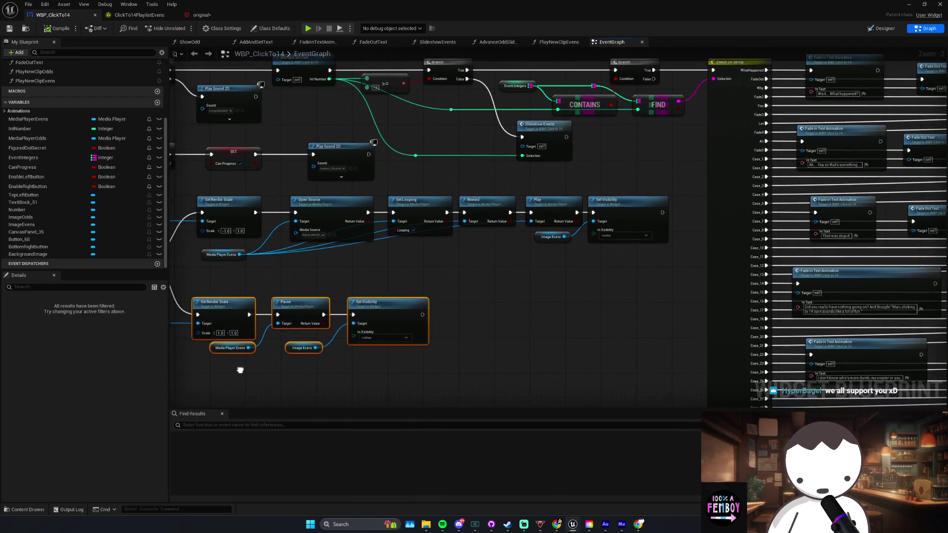
{"action": "left_click_drag", "start_coordinate": [316, 367], "coordinate": [388, 367]}
{"action": "key", "text": "alt+Tab"}
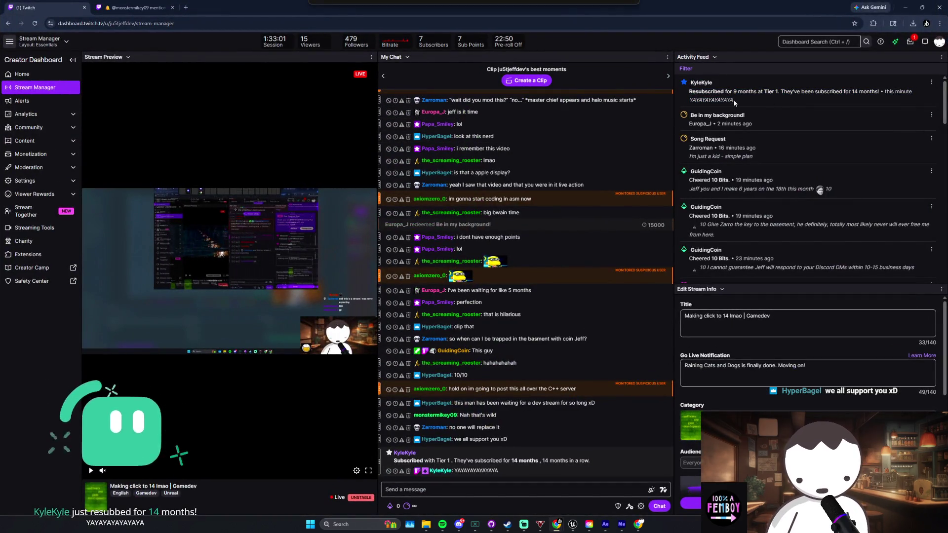
Step: Highlight the resub message in Twitch's Activity Feed, then return to the Unreal blueprint graph
{"action": "key", "text": "alt+Tab"}
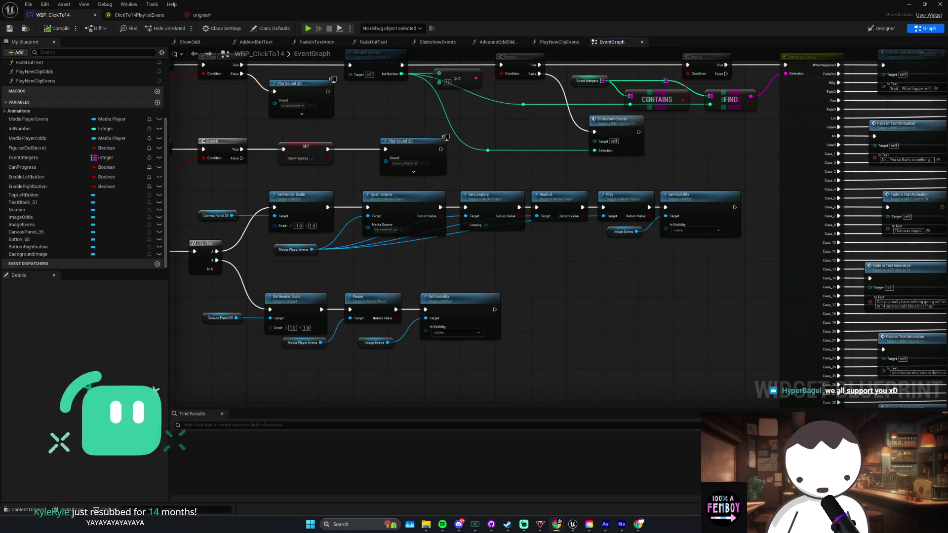
{"action": "key", "text": "alt+Tab"}
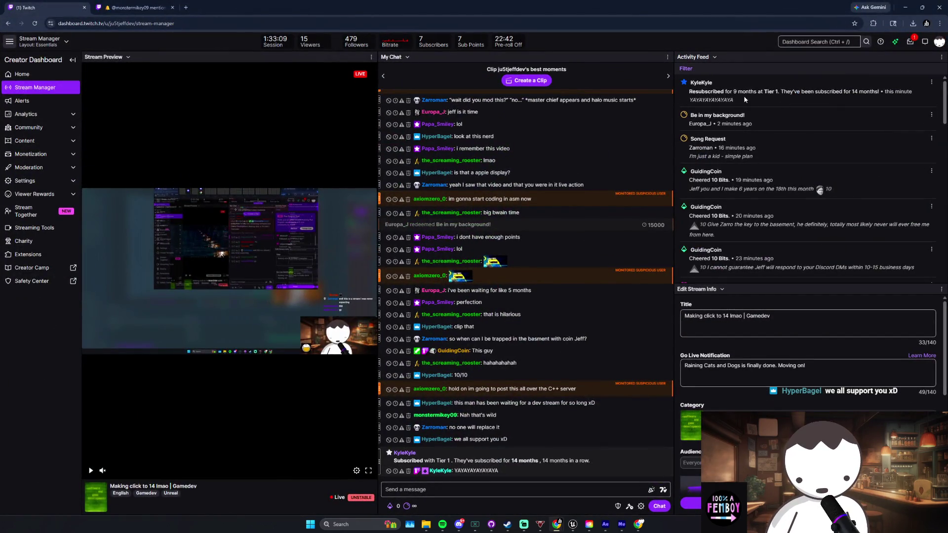
{"action": "left_click_drag", "start_coordinate": [732, 91], "coordinate": [867, 92]}
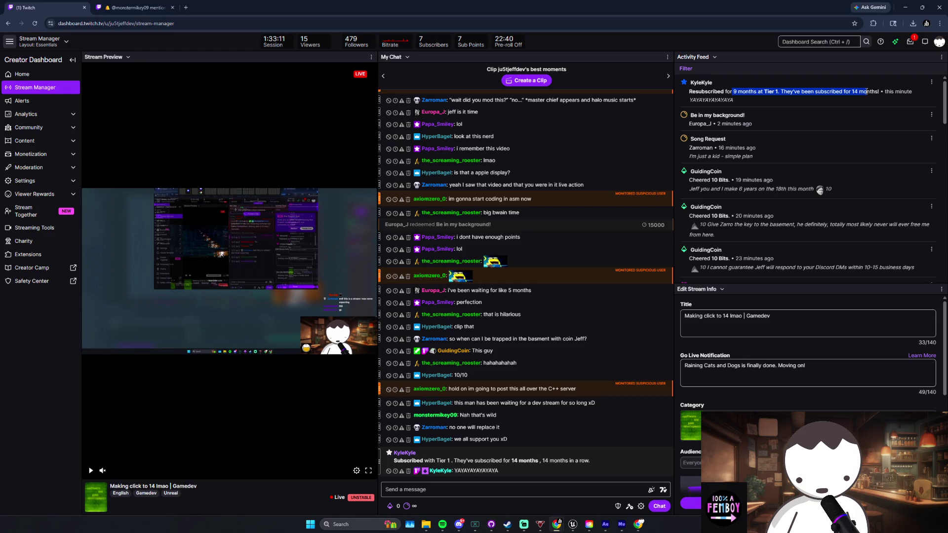
{"action": "left_click", "coordinate": [866, 92]}
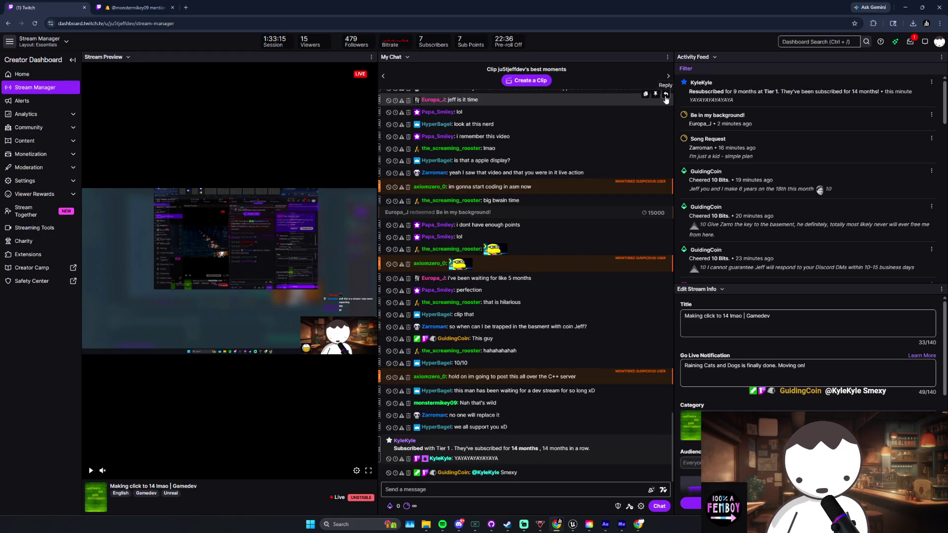
{"action": "key", "text": "alt+Tab"}
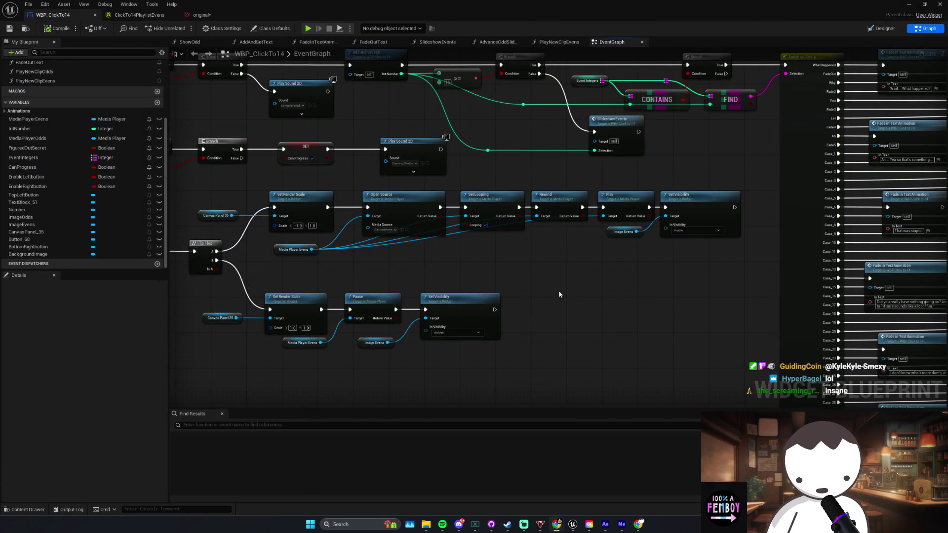
{"action": "left_click_drag", "start_coordinate": [539, 276], "coordinate": [579, 255]}
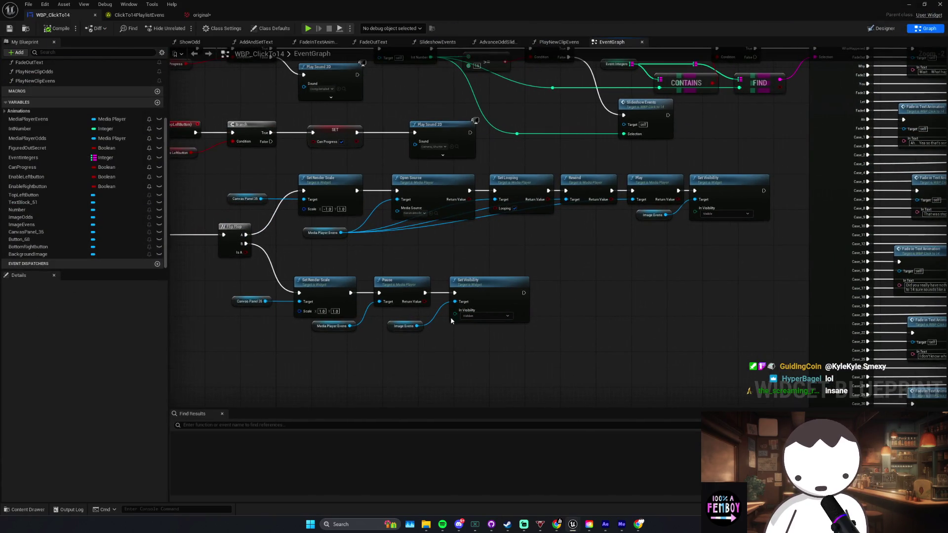
{"action": "left_click_drag", "start_coordinate": [291, 348], "coordinate": [396, 348]}
{"action": "left_click_drag", "start_coordinate": [296, 278], "coordinate": [371, 284]}
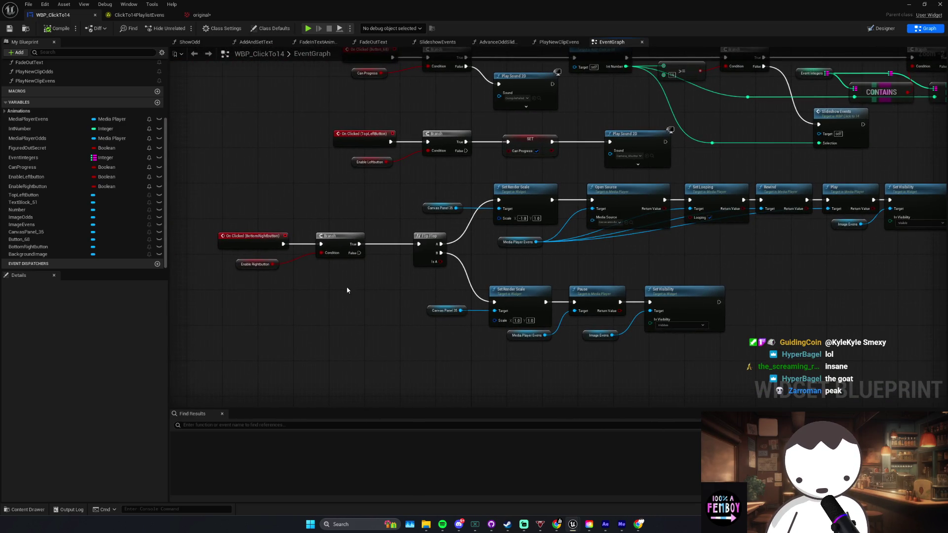
{"action": "left_click_drag", "start_coordinate": [341, 270], "coordinate": [379, 275]}
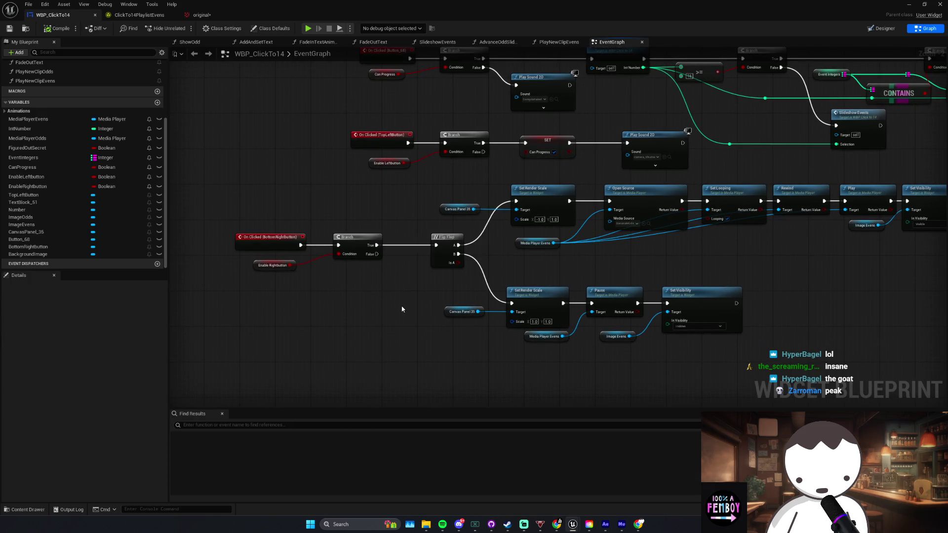
{"action": "scroll", "coordinate": [459, 280], "scroll_direction": "down", "scroll_amount": 5}
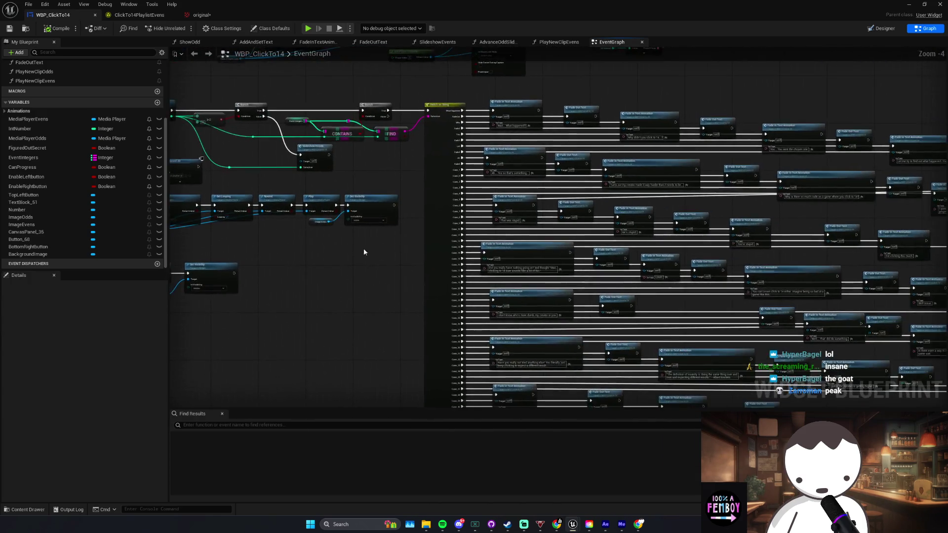
{"action": "left_click", "coordinate": [380, 254]}
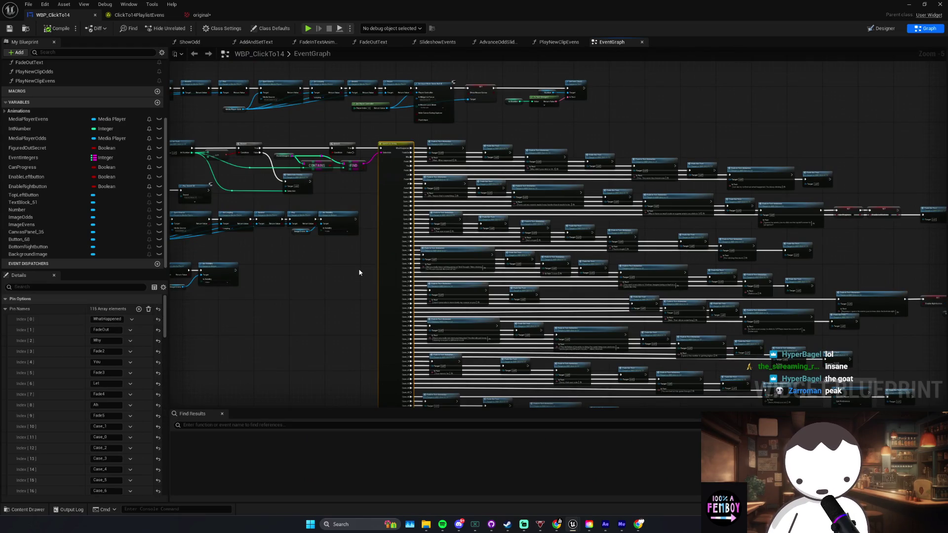
{"action": "left_click", "coordinate": [326, 279]}
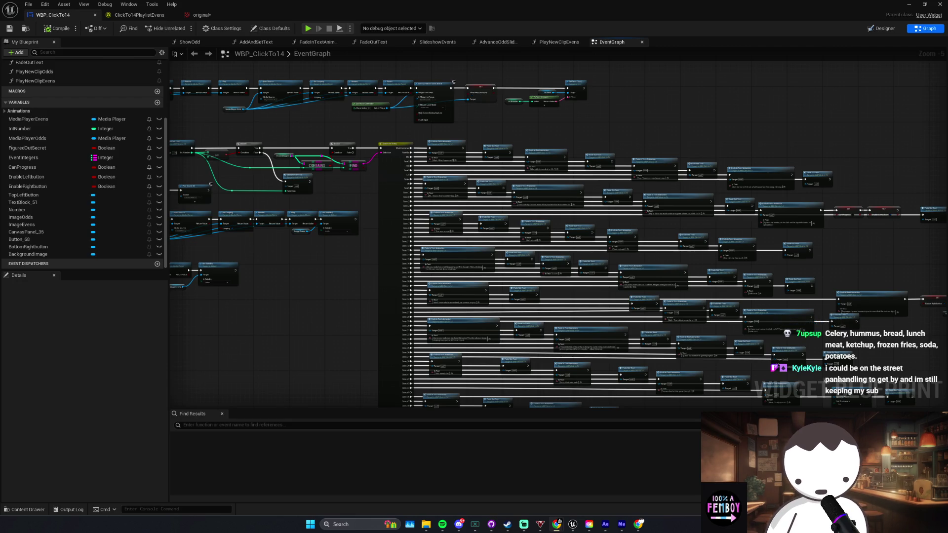
{"action": "scroll", "coordinate": [301, 281], "scroll_direction": "up", "scroll_amount": 3}
{"action": "left_click_drag", "start_coordinate": [297, 277], "coordinate": [342, 326]}
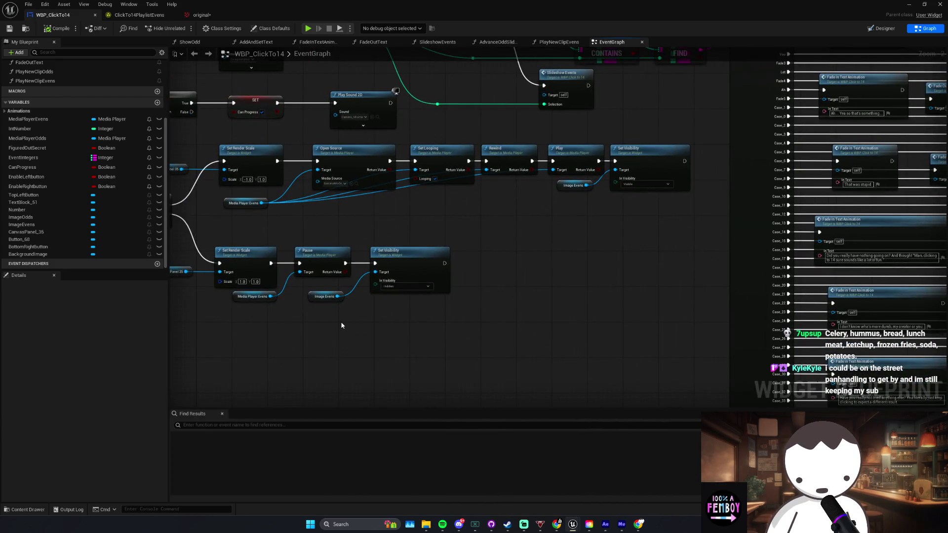
{"action": "left_click_drag", "start_coordinate": [341, 326], "coordinate": [366, 327]}
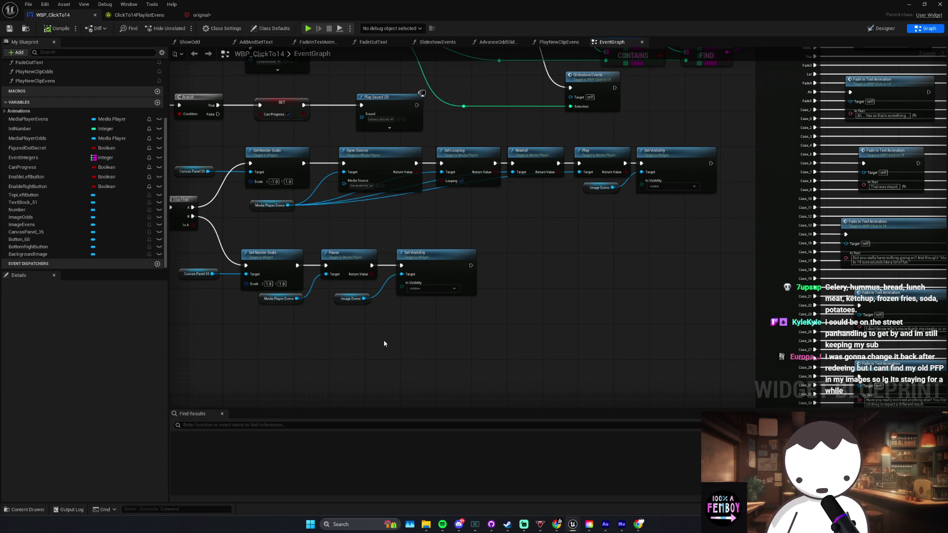
{"action": "scroll", "coordinate": [385, 344], "scroll_direction": "up", "scroll_amount": 2}
{"action": "left_click", "coordinate": [447, 311]}
Step: Reposition the Image Evens and Media Player Evens getter nodes under the pause branch
{"action": "left_click", "coordinate": [461, 345]}
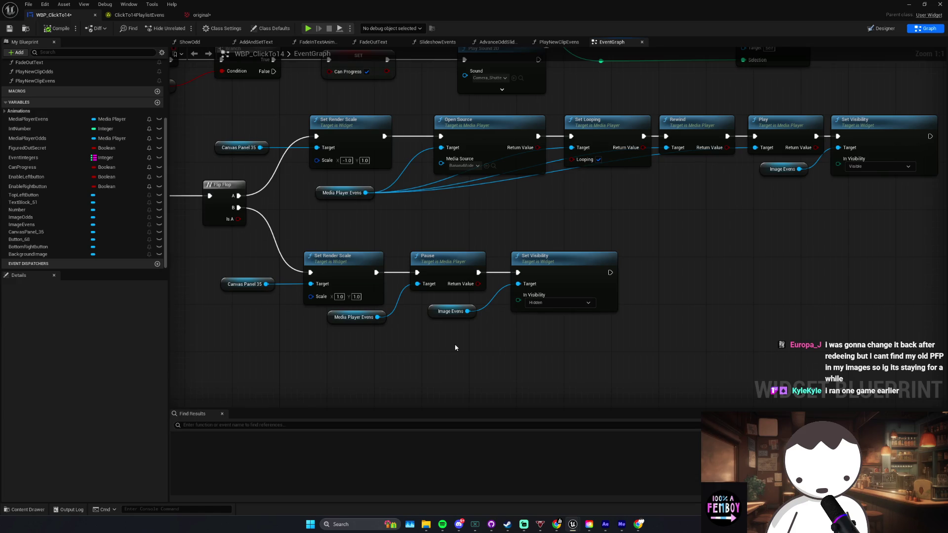
{"action": "left_click", "coordinate": [470, 311]}
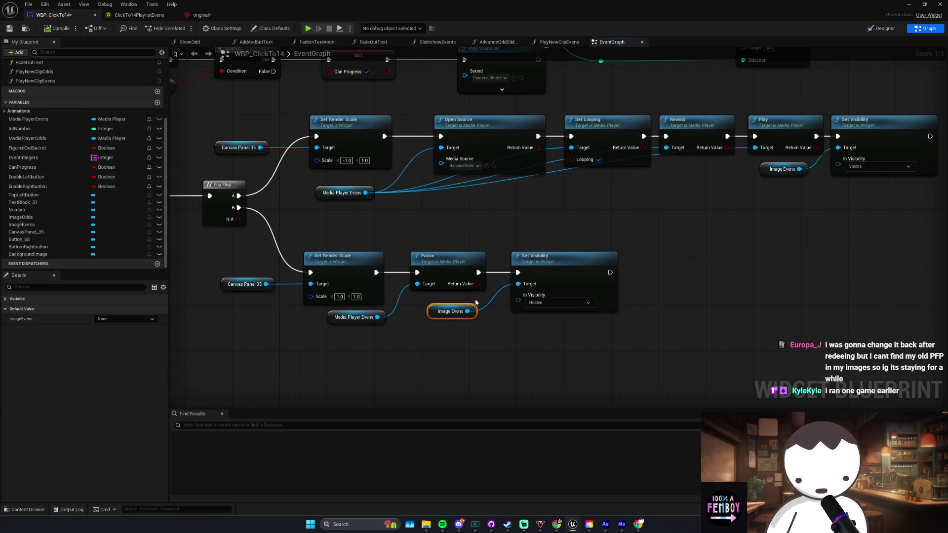
{"action": "mouse_move", "coordinate": [358, 345]}
{"action": "left_mouse_down"}
{"action": "mouse_move", "coordinate": [477, 310]}
{"action": "mouse_move", "coordinate": [445, 317]}
{"action": "left_mouse_up"}
{"action": "left_click", "coordinate": [451, 311]}
{"action": "left_click", "coordinate": [335, 319]}
{"action": "mouse_move", "coordinate": [336, 318]}
{"action": "left_mouse_down"}
{"action": "mouse_move", "coordinate": [405, 323]}
{"action": "mouse_move", "coordinate": [321, 316]}
{"action": "mouse_move", "coordinate": [473, 317]}
{"action": "left_mouse_up"}
{"action": "left_click", "coordinate": [449, 317]}
{"action": "left_click", "coordinate": [423, 348]}
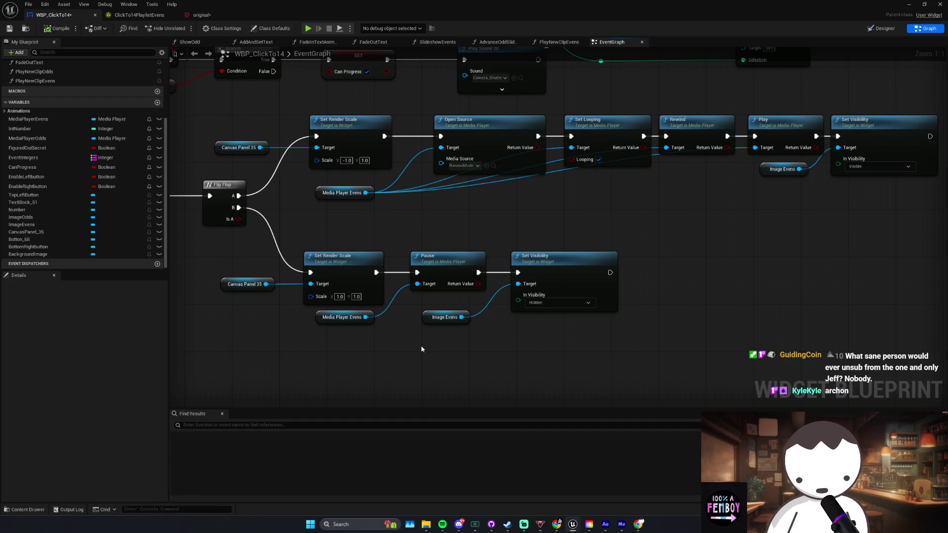
Step: Select both getters once more and minimize the WBP_ClickTo14 blueprint editor
{"action": "mouse_move", "coordinate": [488, 331]}
{"action": "left_mouse_down"}
{"action": "mouse_move", "coordinate": [395, 313]}
{"action": "mouse_move", "coordinate": [410, 318]}
{"action": "left_mouse_up"}
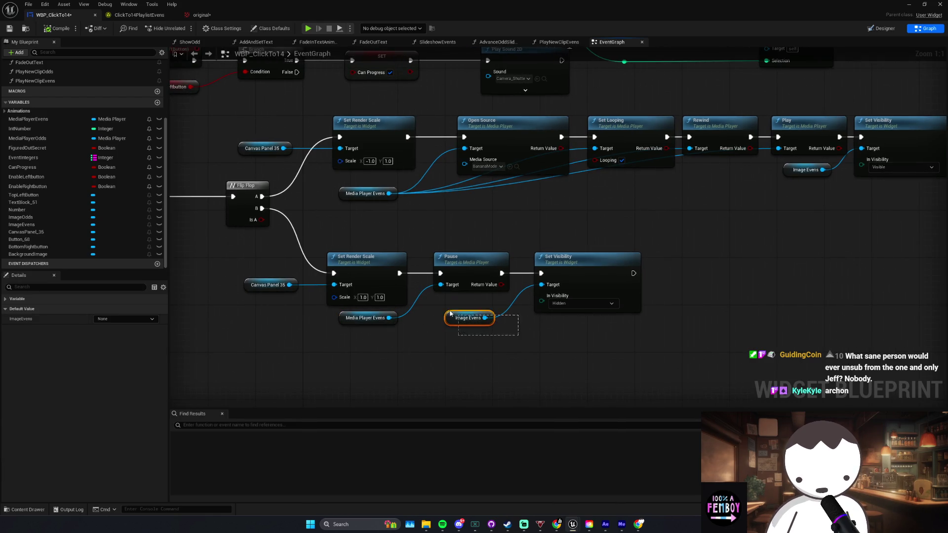
{"action": "scroll", "coordinate": [509, 349], "scroll_direction": "down", "scroll_amount": 2}
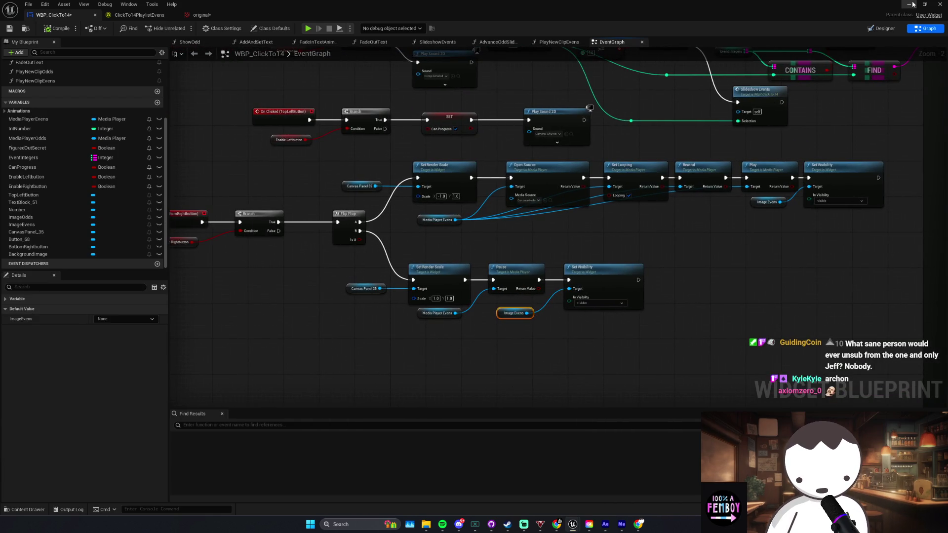
{"action": "left_click", "coordinate": [910, 5]}
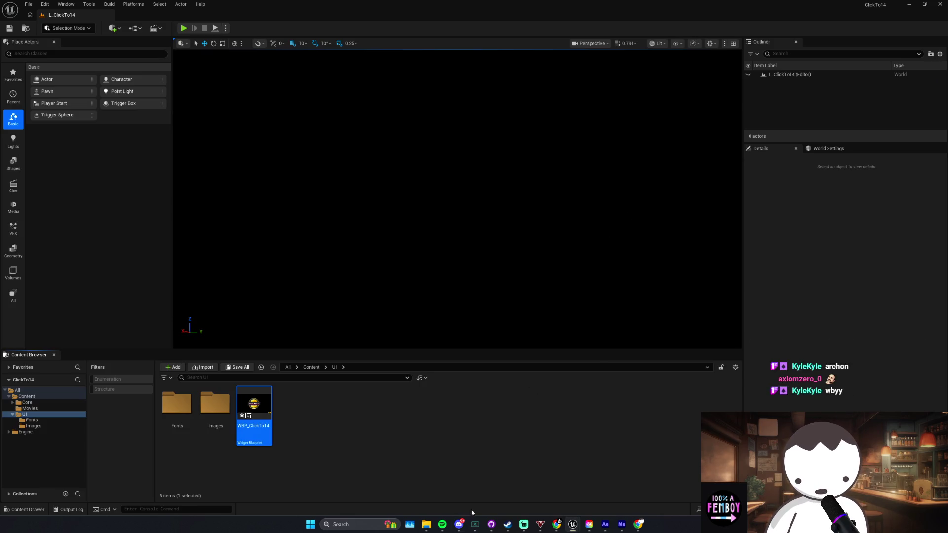
Step: Bring Steam forward to the Raining Cats and Dogs library page, then switch to Spotify
{"action": "mouse_move", "coordinate": [508, 525]}
{"action": "left_click", "coordinate": [459, 482]}
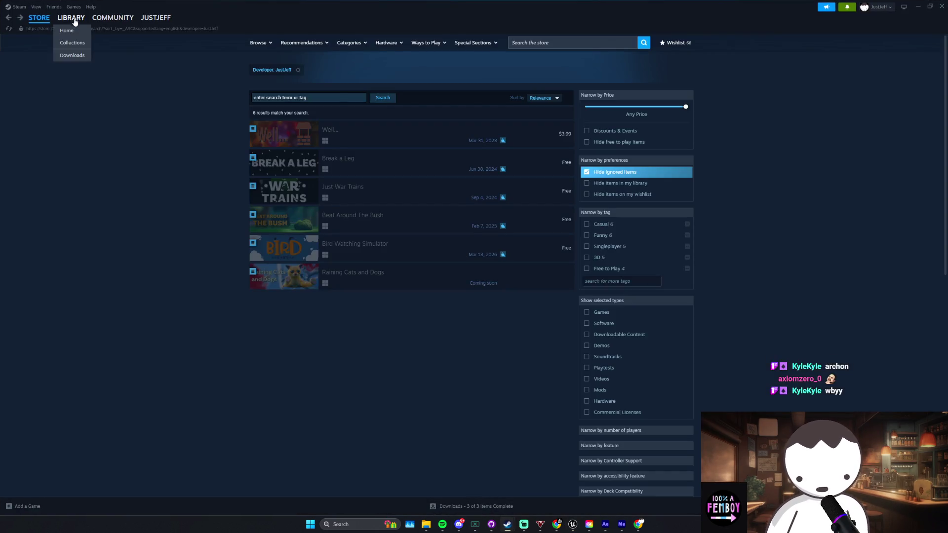
{"action": "left_click", "coordinate": [75, 21]}
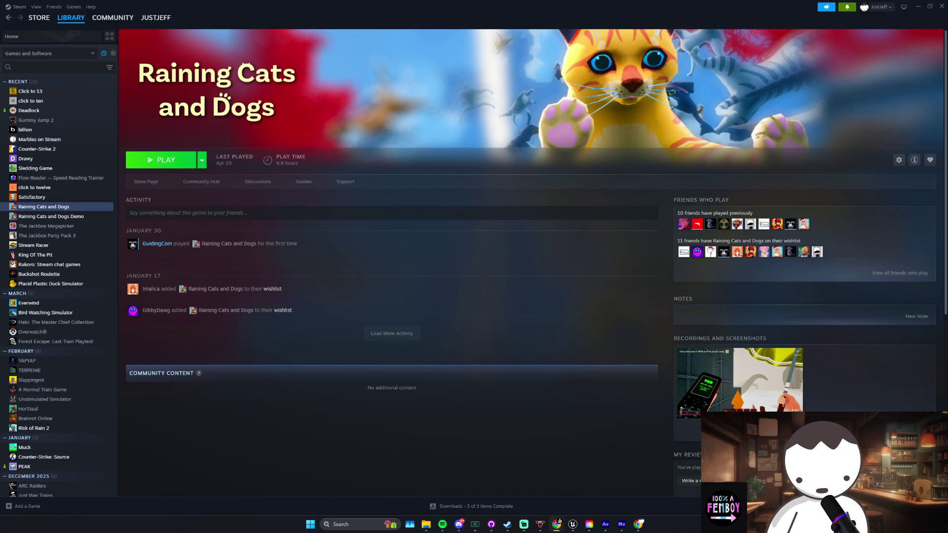
{"action": "key", "text": "alt+Tab"}
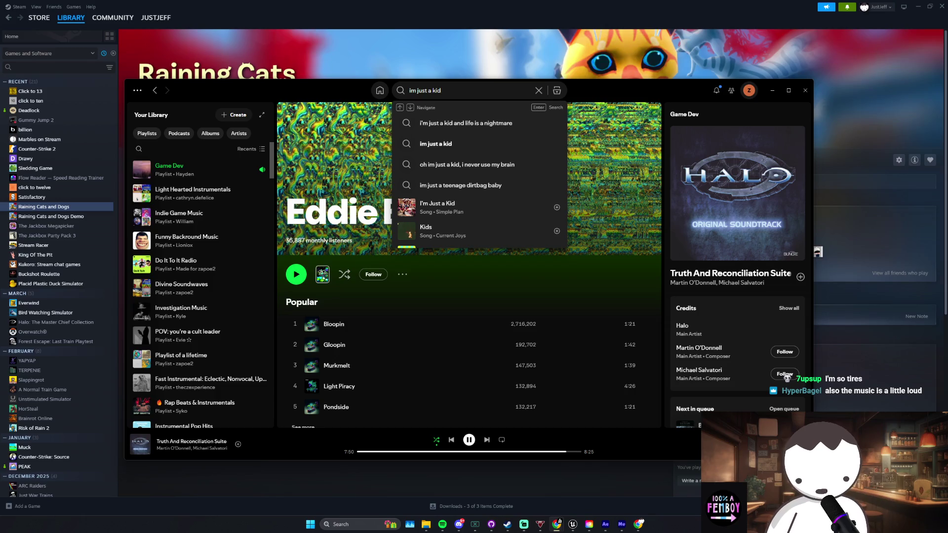
Step: Dismiss Spotify's search suggestions and minimize the Spotify window
{"action": "key", "text": "Escape"}
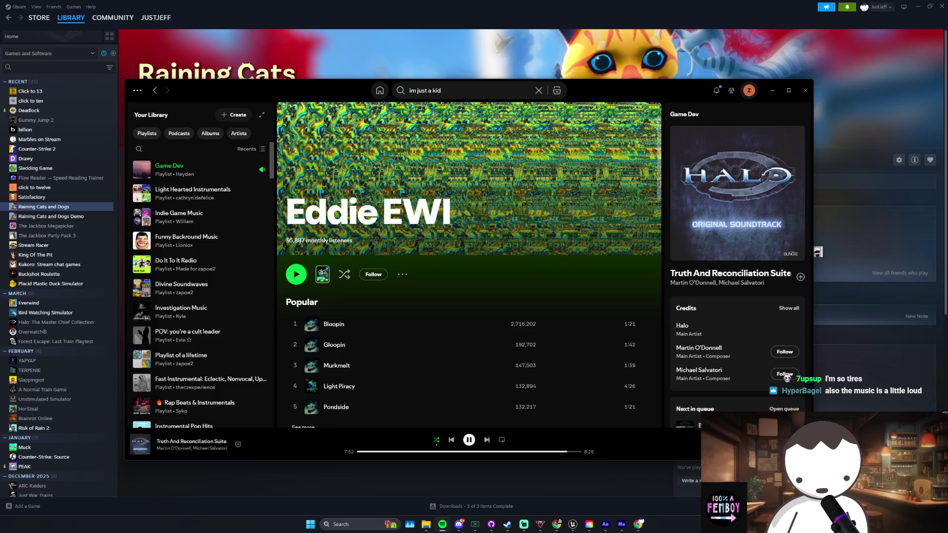
{"action": "left_click", "coordinate": [635, 481]}
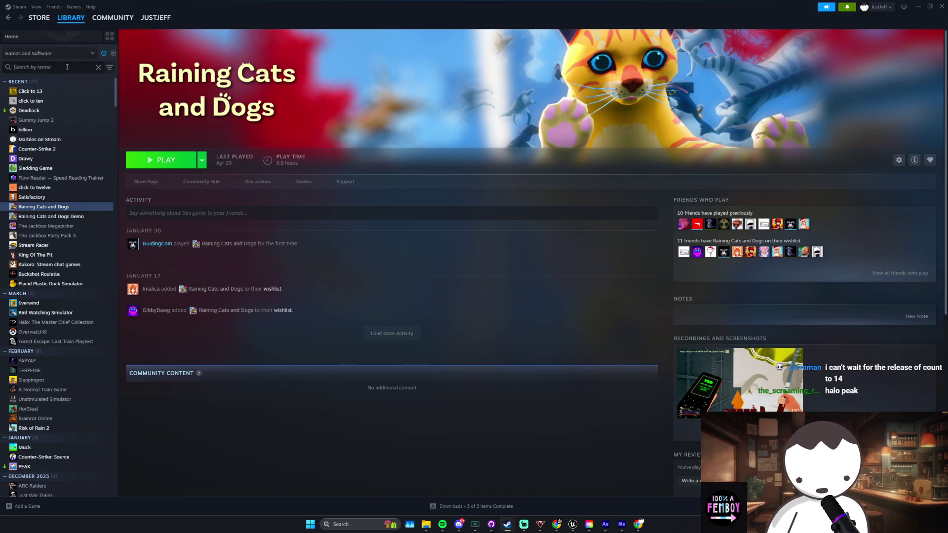
Step: Filter the Steam library by 'click' and browse Click to Ten's store and publisher pages
{"action": "type", "text": "click"}
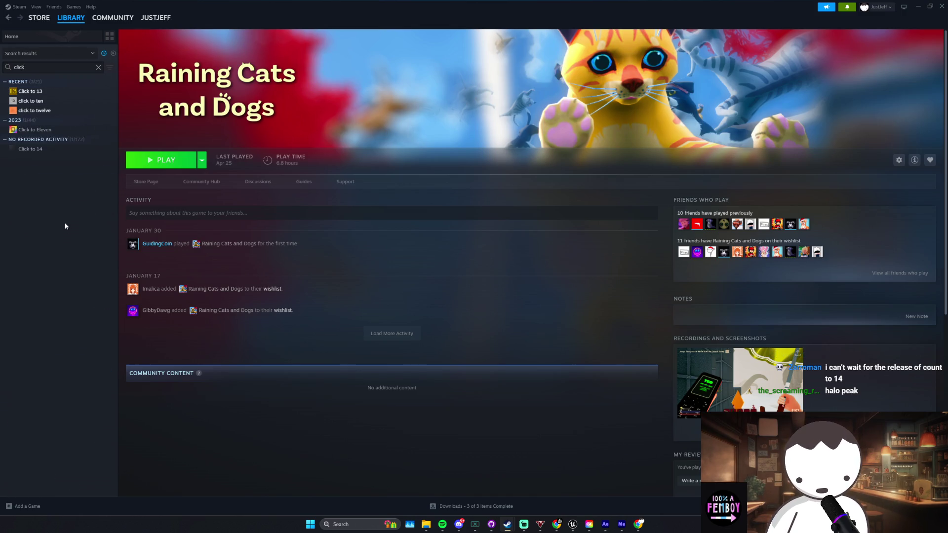
{"action": "left_click", "coordinate": [71, 103]}
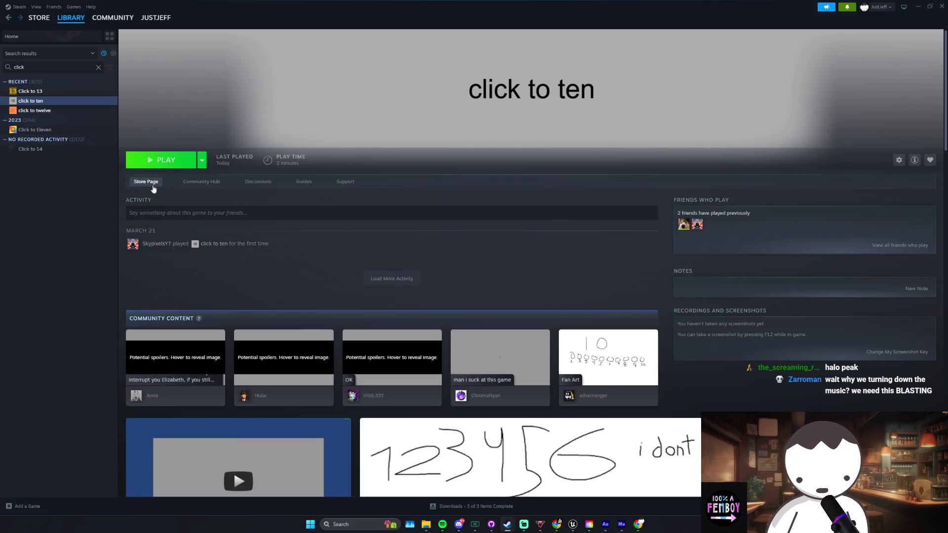
{"action": "left_click", "coordinate": [146, 182]}
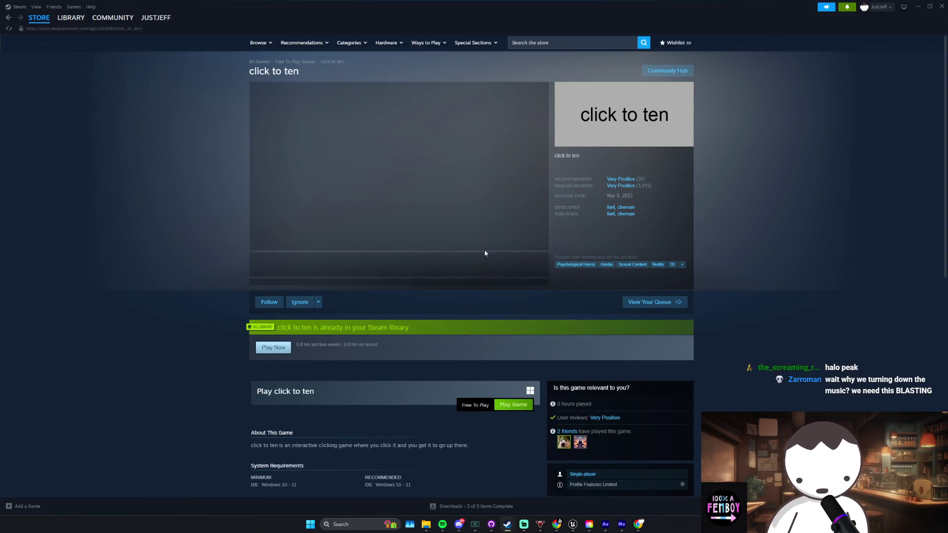
{"action": "left_click", "coordinate": [621, 213]}
{"action": "key", "text": "alt+Left"}
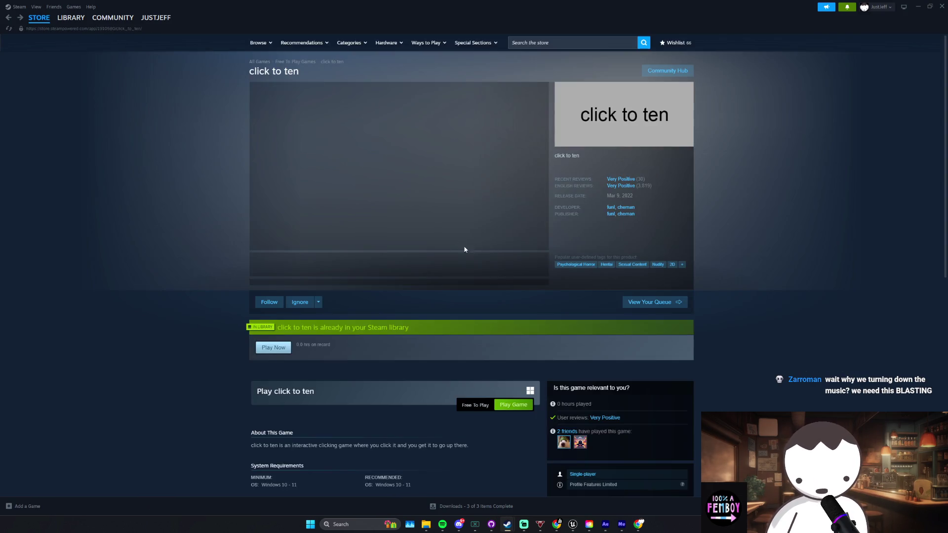
{"action": "key", "text": "alt+Left"}
Step: Browse Click to Eleven's store page and its developer's other games
{"action": "left_click", "coordinate": [44, 129]}
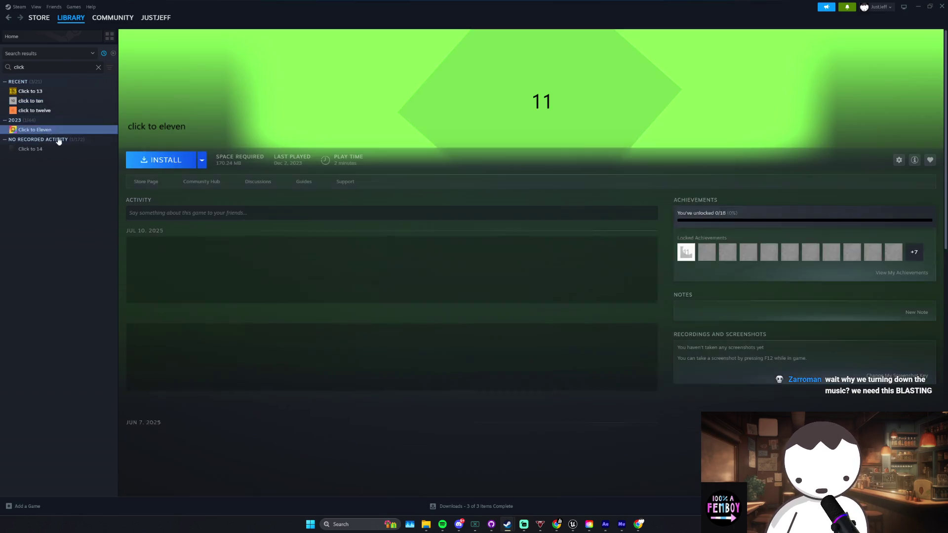
{"action": "left_click", "coordinate": [154, 184]}
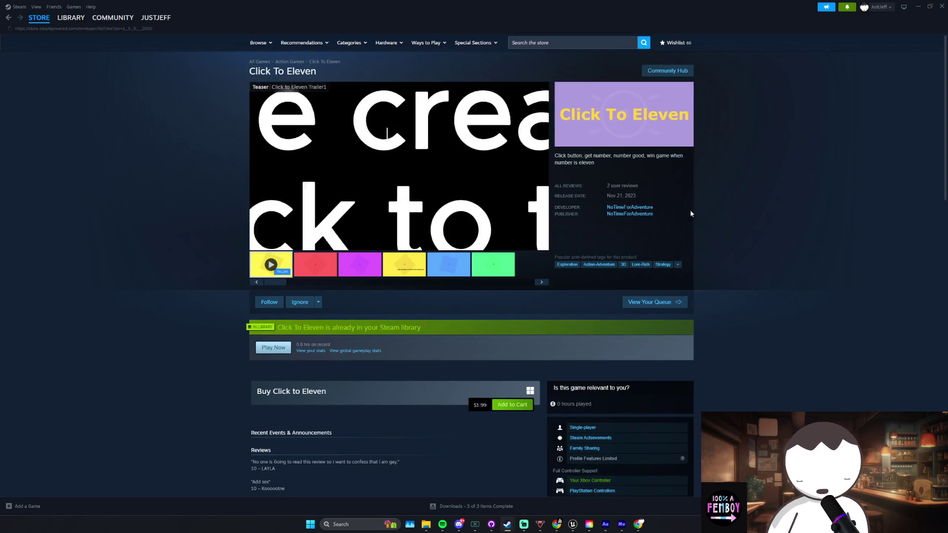
{"action": "left_click", "coordinate": [654, 203]}
{"action": "key", "text": "alt+Left"}
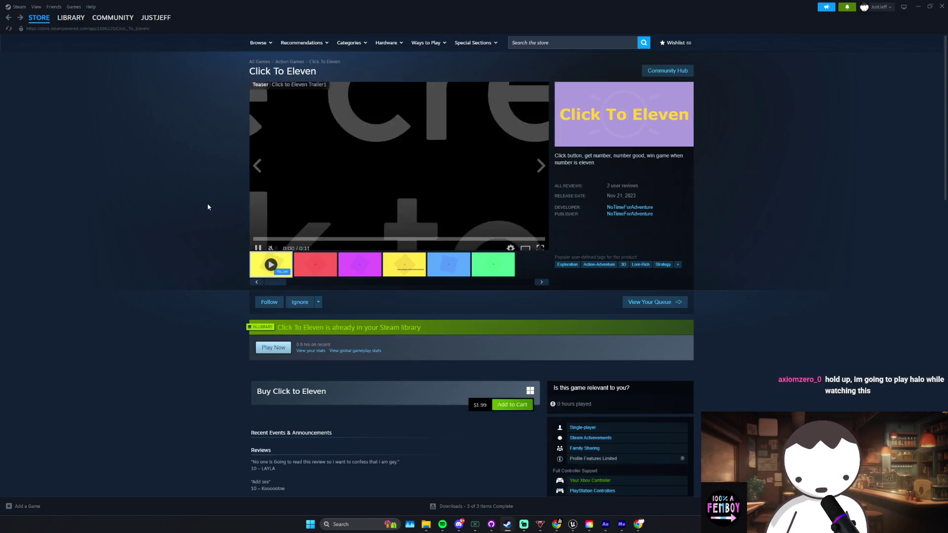
{"action": "key", "text": "alt+Left"}
Step: Revisit Click to Ten's developer page, then view Click to Twelve's store page
{"action": "left_click", "coordinate": [31, 100]}
{"action": "left_click", "coordinate": [146, 182]}
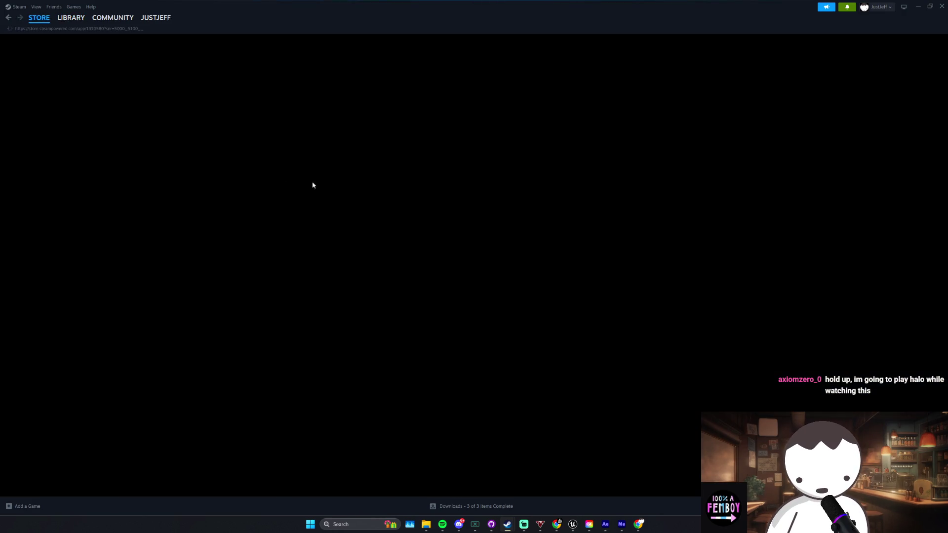
{"action": "left_click", "coordinate": [612, 209]}
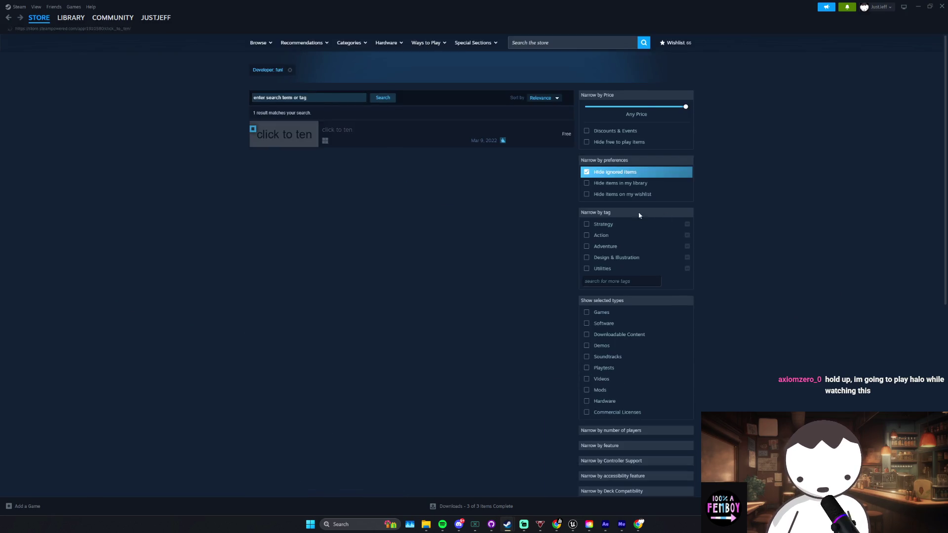
{"action": "key", "text": "alt+Left"}
{"action": "key", "text": "alt+Left"}
{"action": "left_click", "coordinate": [40, 113]}
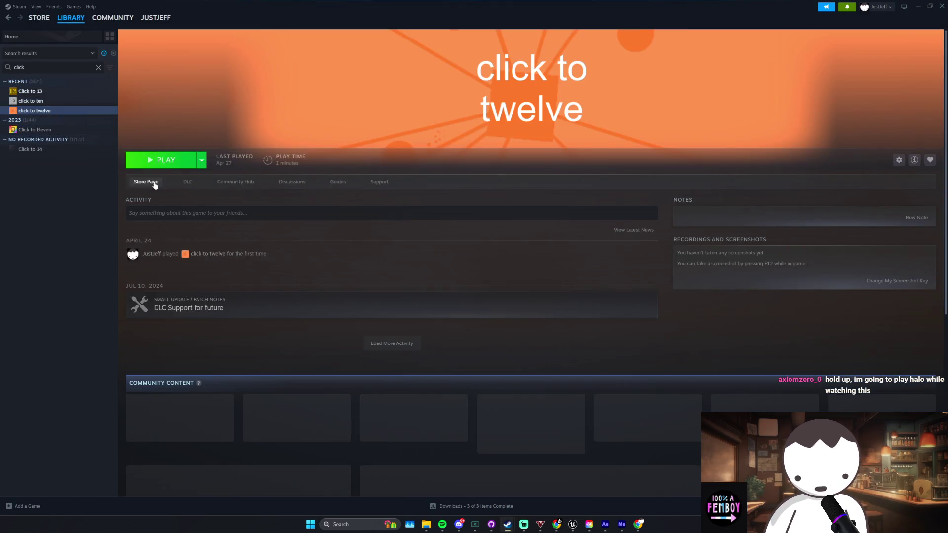
{"action": "left_click", "coordinate": [148, 183]}
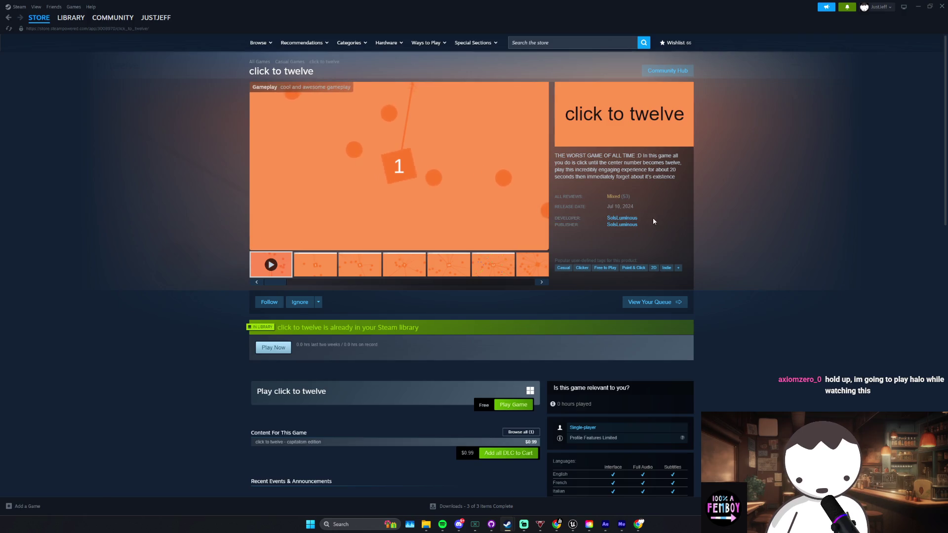
{"action": "key", "text": "alt+Left"}
Step: Browse Click to 13's store page and Amroy Entertainment's games, then return to Unreal Engine
{"action": "left_click", "coordinate": [55, 96]}
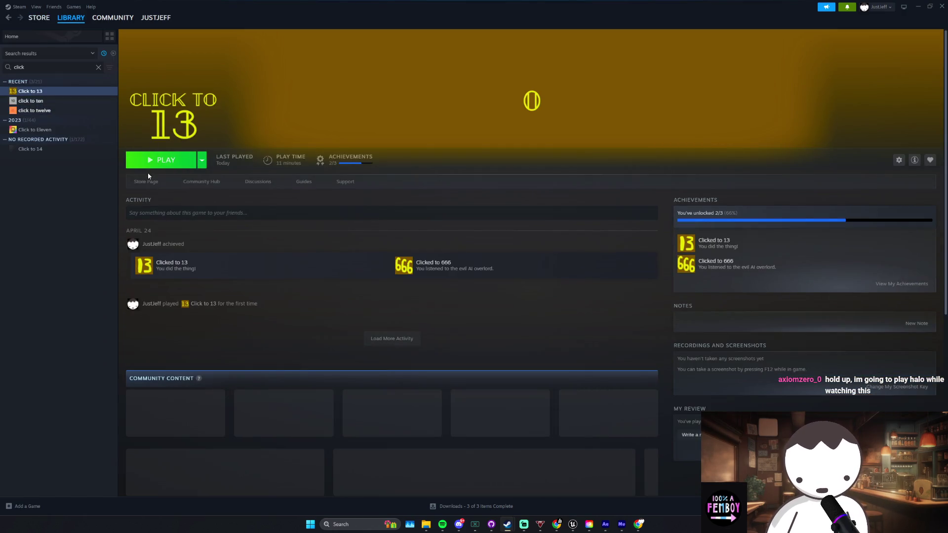
{"action": "left_click", "coordinate": [154, 183]}
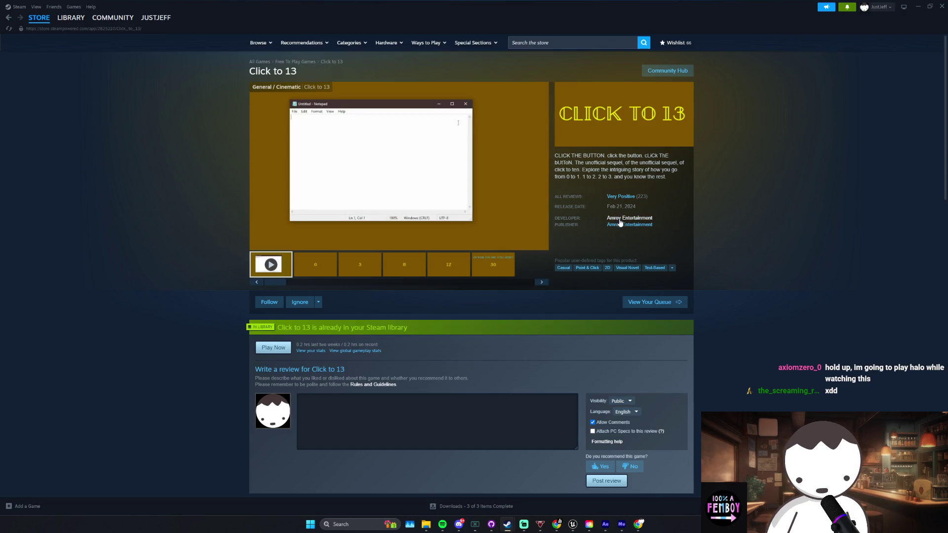
{"action": "left_click", "coordinate": [626, 220]}
{"action": "key", "text": "alt+Left"}
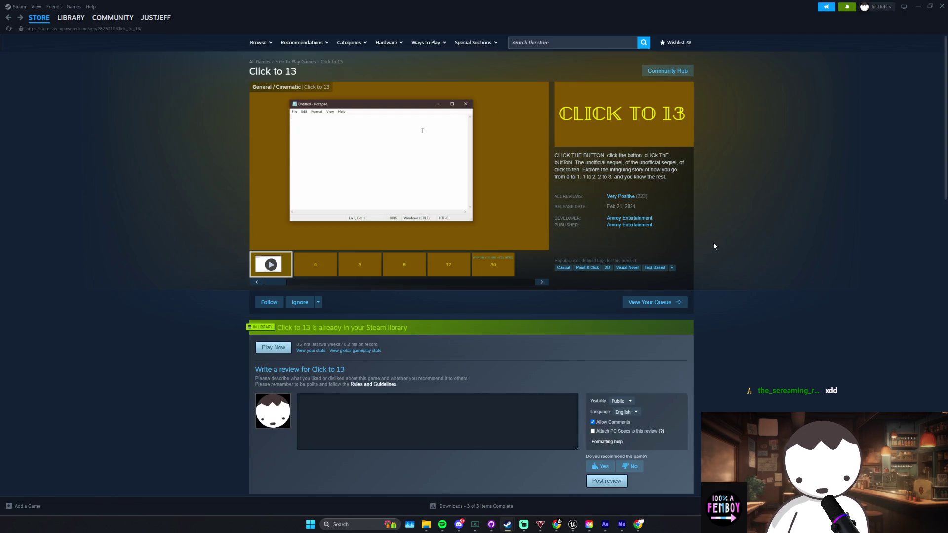
{"action": "key", "text": "alt+Left"}
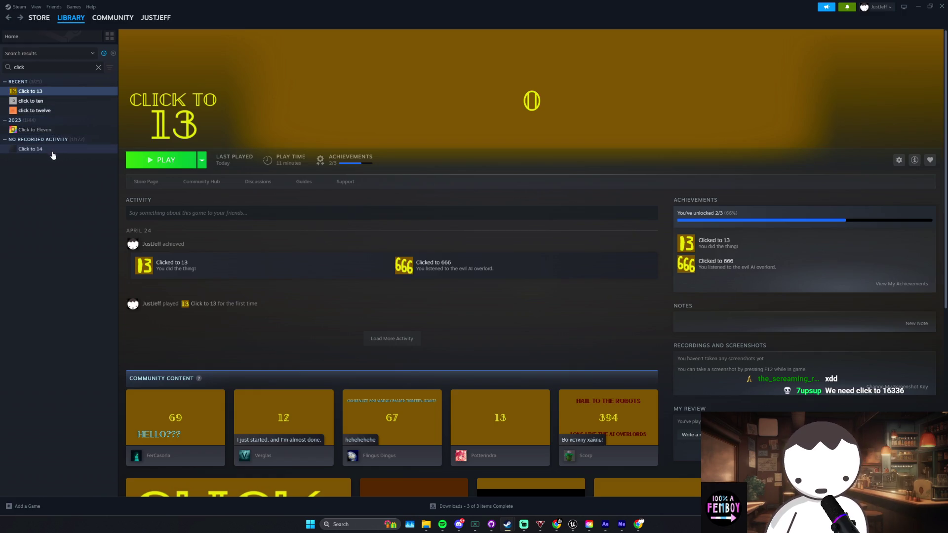
{"action": "left_click", "coordinate": [573, 526]}
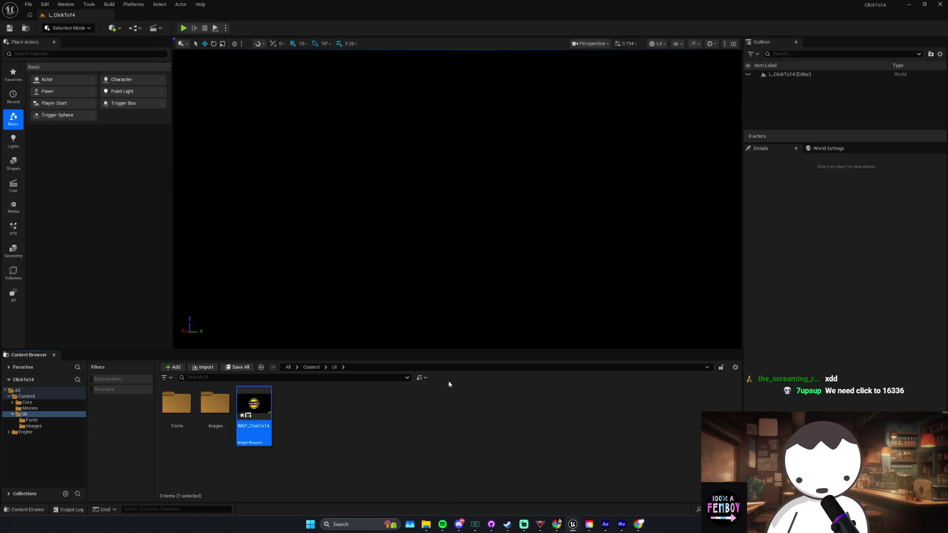
Step: Start a Play test of the ClickTo14 level and click the counter from 0 up to 7
{"action": "left_click", "coordinate": [459, 432]}
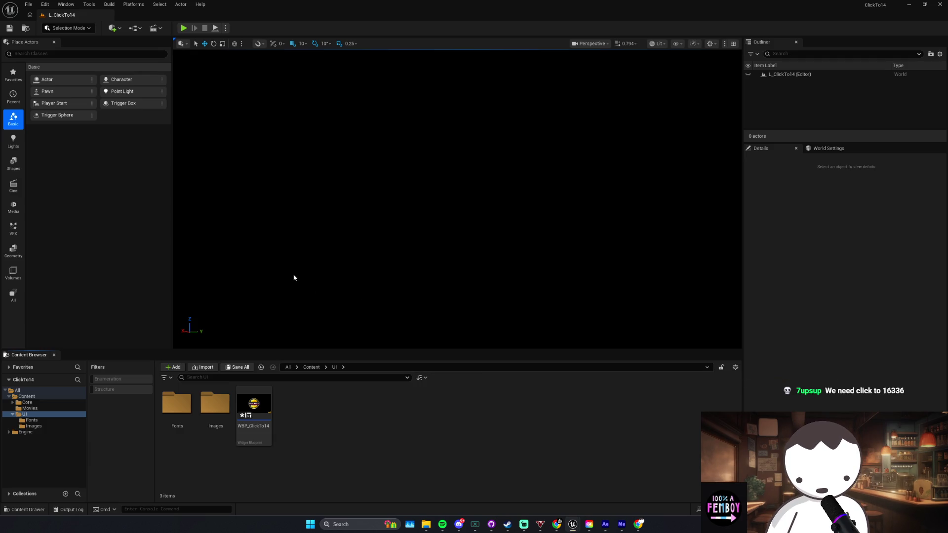
{"action": "left_click", "coordinate": [184, 28]}
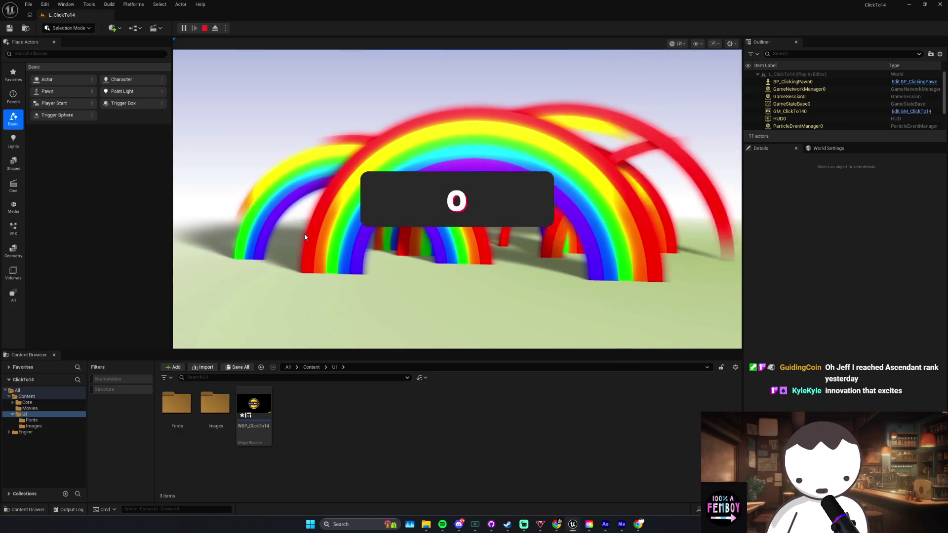
{"action": "left_click", "coordinate": [408, 218]}
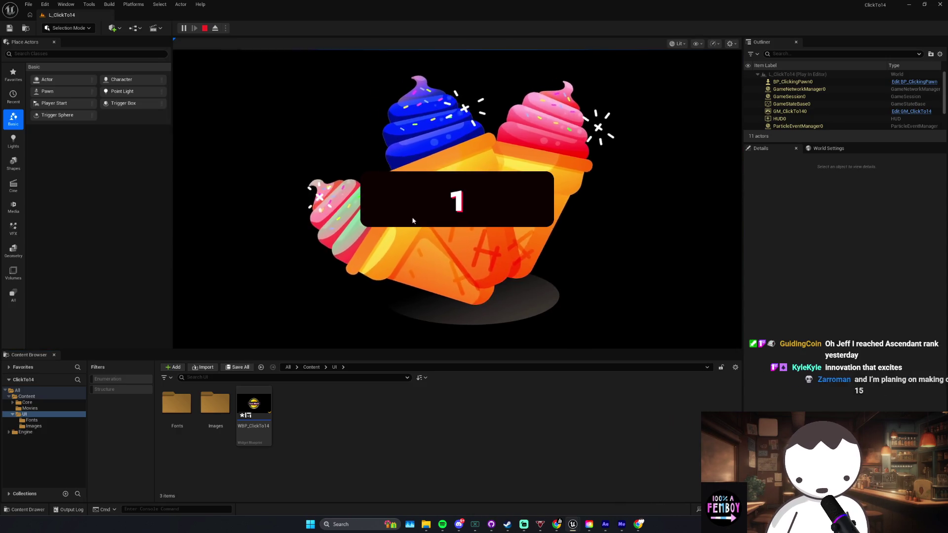
{"action": "left_click", "coordinate": [410, 218]}
{"action": "left_click", "coordinate": [411, 219]}
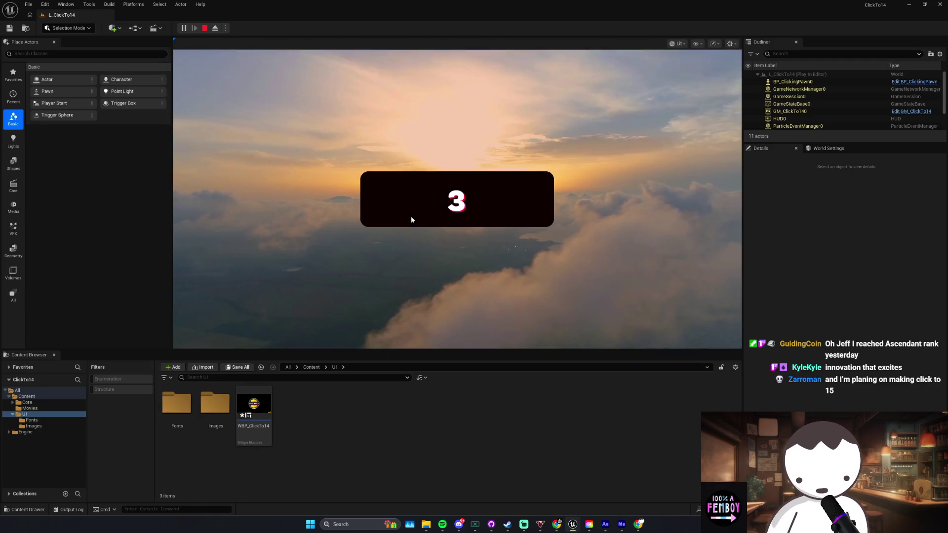
{"action": "left_click", "coordinate": [413, 220]}
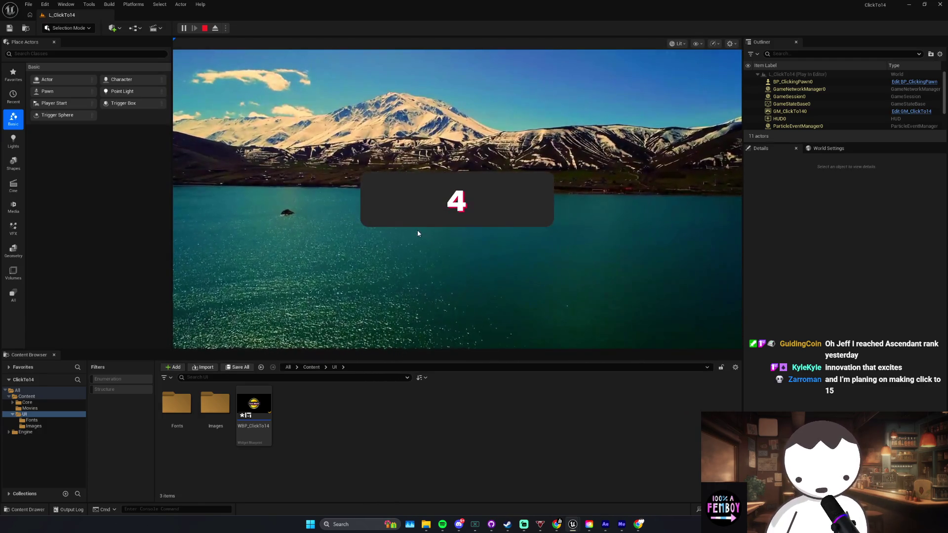
{"action": "left_click", "coordinate": [410, 211]}
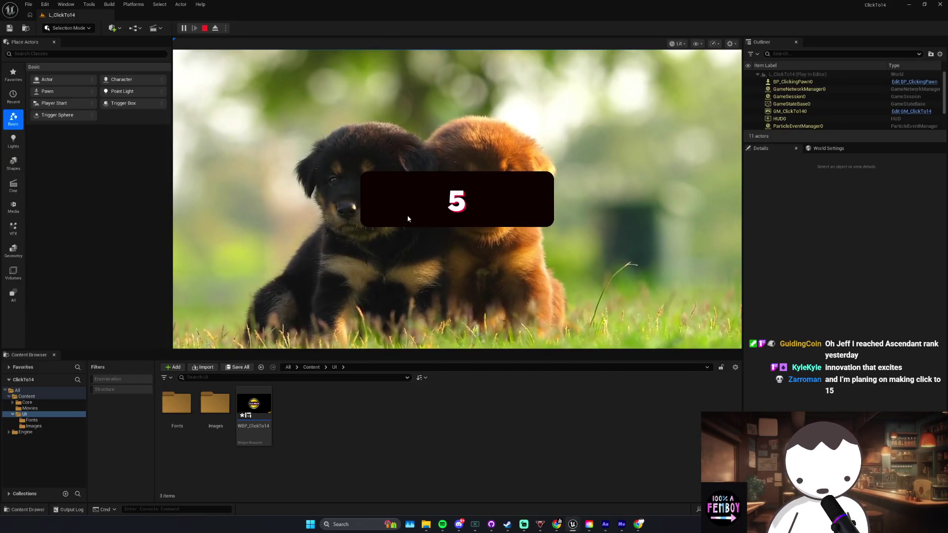
{"action": "left_click", "coordinate": [401, 209]}
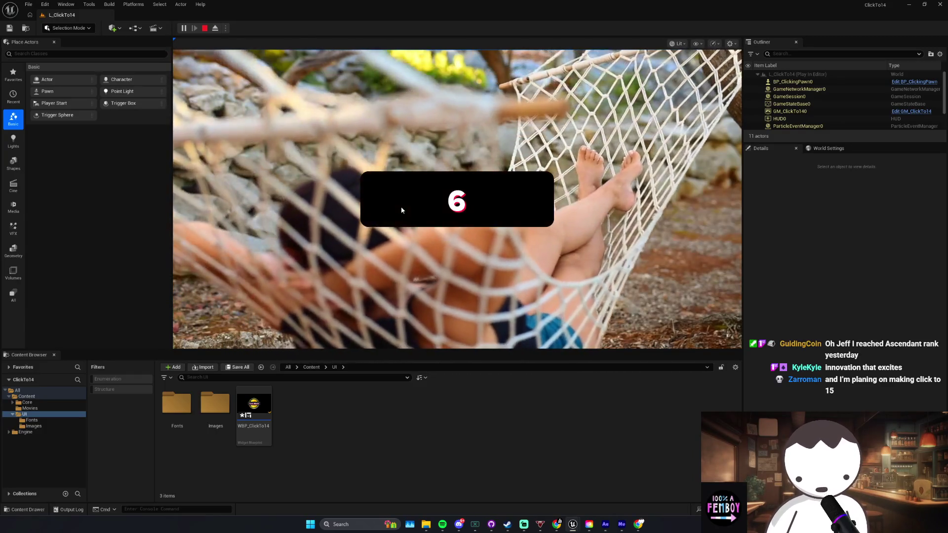
{"action": "left_click", "coordinate": [401, 212]}
Step: Keep clicking the counter from 8 up to 15, then switch to Steam
{"action": "left_click", "coordinate": [401, 209]}
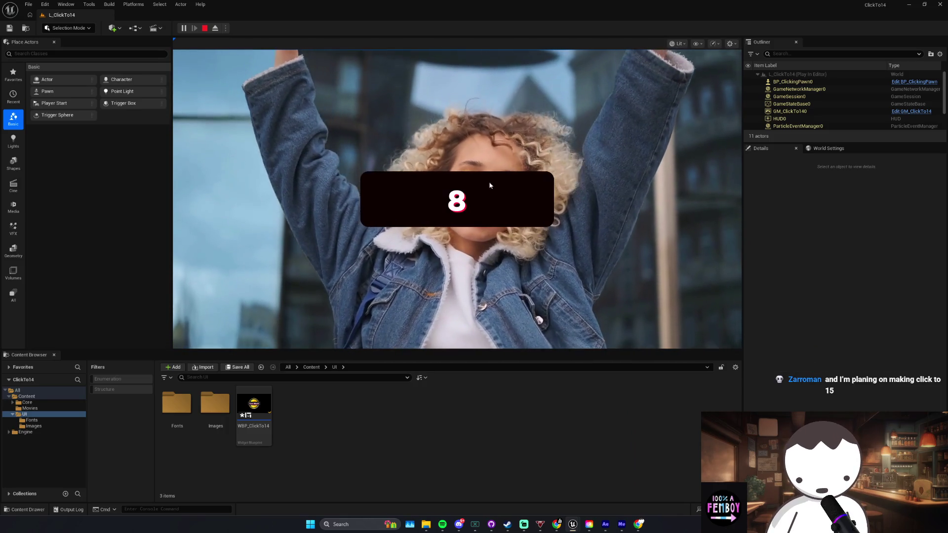
{"action": "left_click", "coordinate": [514, 200]}
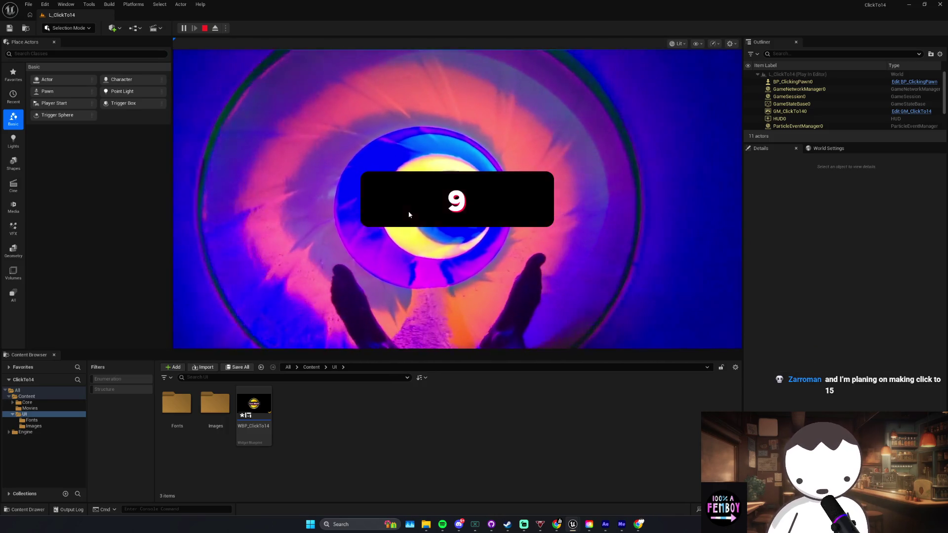
{"action": "left_click", "coordinate": [409, 214]}
{"action": "left_click", "coordinate": [409, 218]}
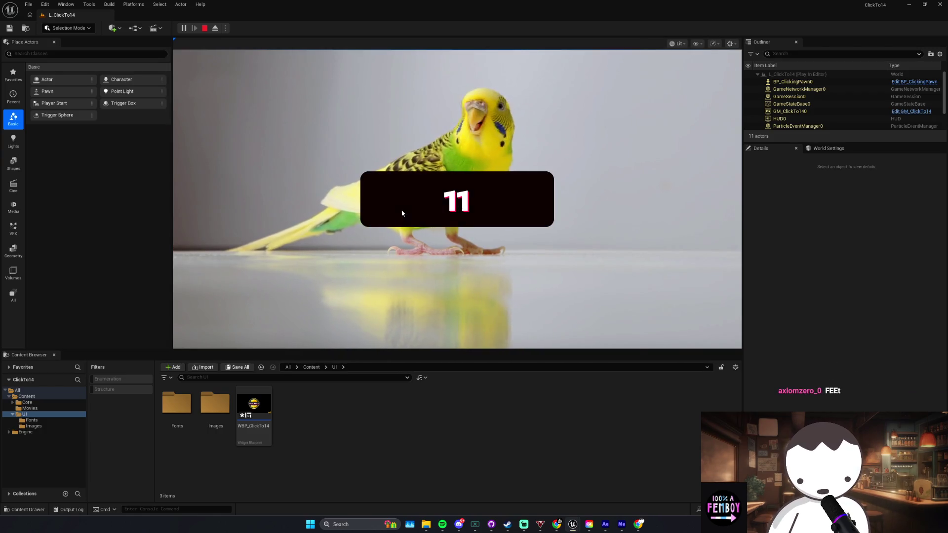
{"action": "left_click", "coordinate": [410, 222]}
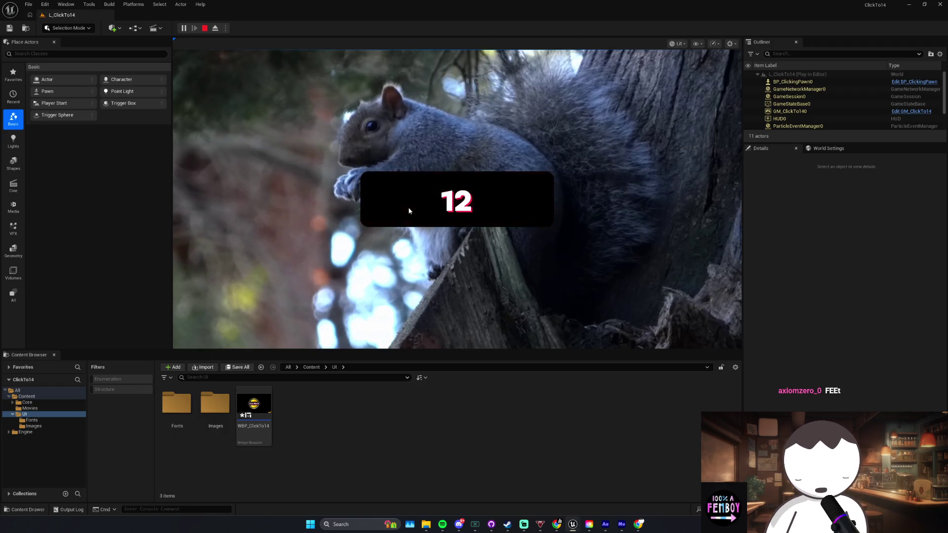
{"action": "left_click", "coordinate": [426, 230]}
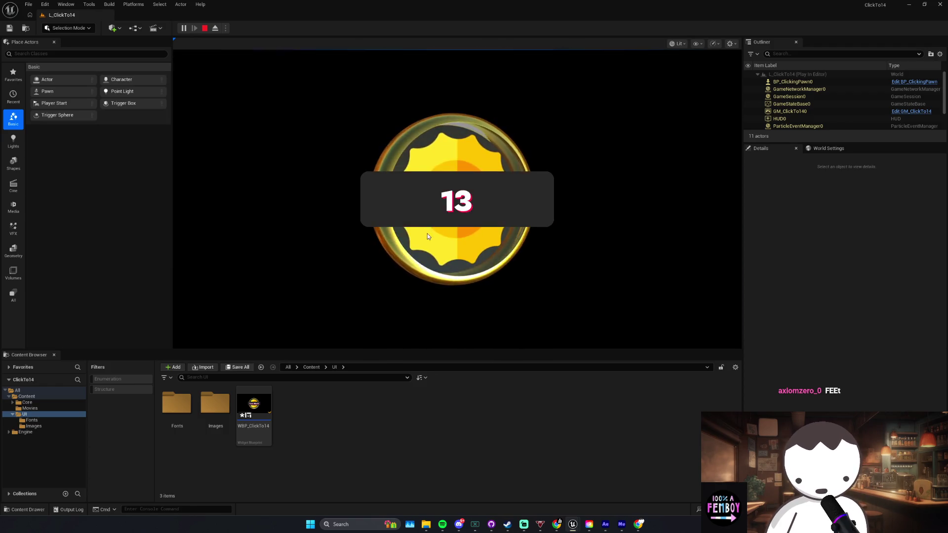
{"action": "double_click", "coordinate": [507, 211]}
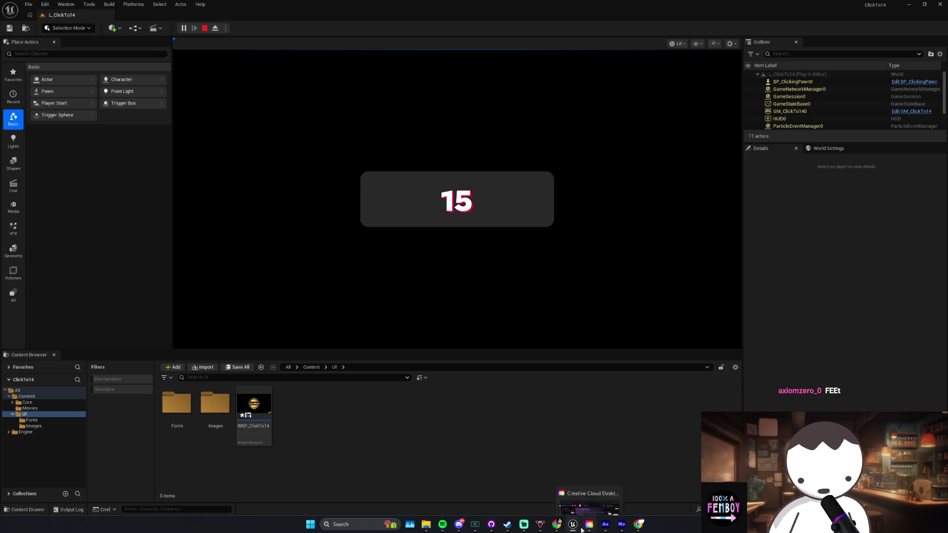
{"action": "left_click", "coordinate": [510, 531]}
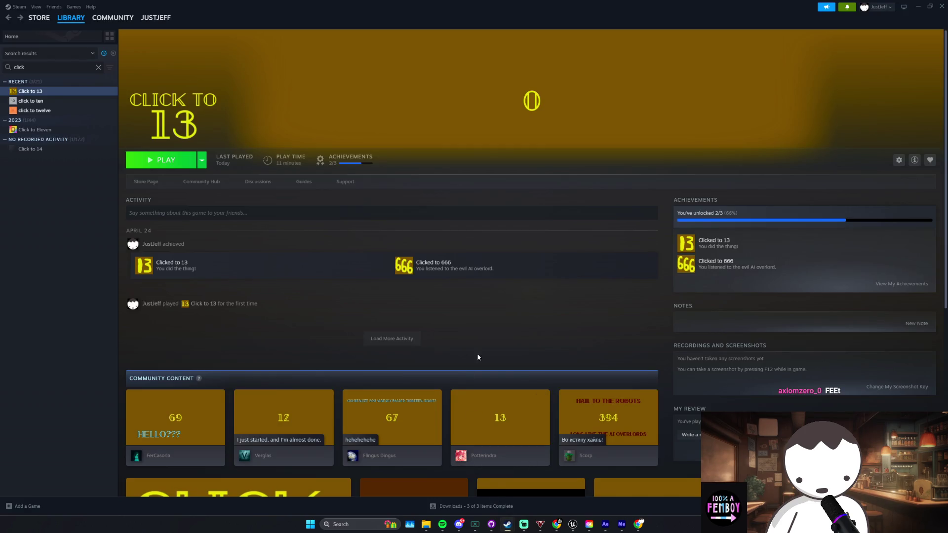
Step: Launch Click to 13 from Steam and rapidly click the counter up toward 16
{"action": "left_click", "coordinate": [162, 159]}
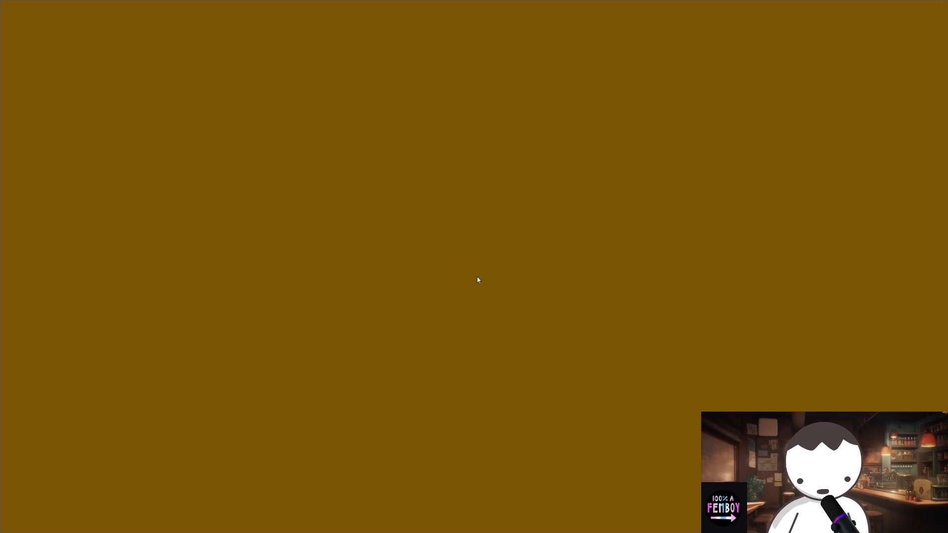
{"action": "left_click", "coordinate": [469, 275]}
{"action": "left_click", "coordinate": [477, 287]}
{"action": "triple_click", "coordinate": [477, 285]}
{"action": "triple_click", "coordinate": [476, 284]}
{"action": "double_click", "coordinate": [475, 283]}
{"action": "double_click", "coordinate": [475, 282]}
{"action": "double_click", "coordinate": [473, 281]}
Step: Keep rapidly clicking the counter past 27 and 39 toward 49
{"action": "triple_click", "coordinate": [473, 281]}
{"action": "triple_click", "coordinate": [472, 280]}
{"action": "double_click", "coordinate": [471, 278]}
{"action": "triple_click", "coordinate": [469, 279]}
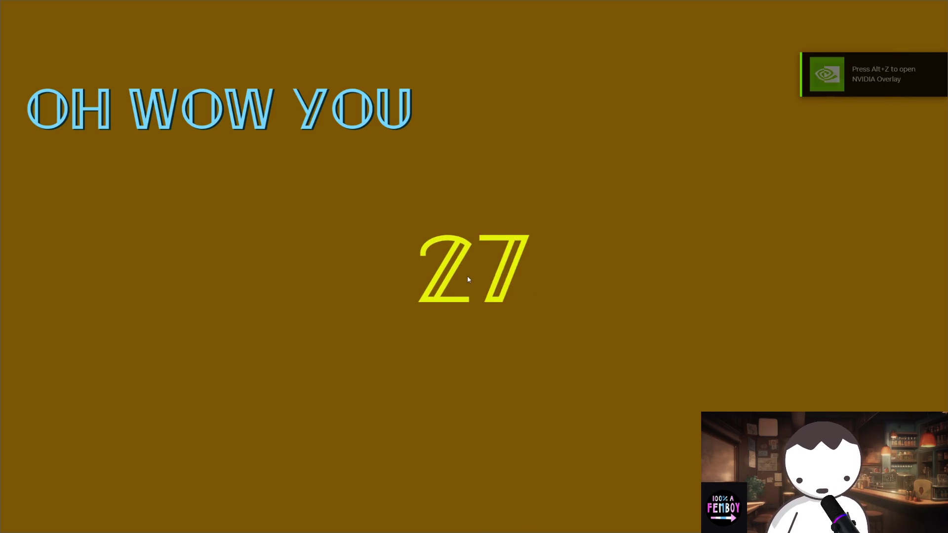
{"action": "triple_click", "coordinate": [469, 279]}
{"action": "triple_click", "coordinate": [468, 278]}
{"action": "triple_click", "coordinate": [469, 278]}
{"action": "triple_click", "coordinate": [468, 277]}
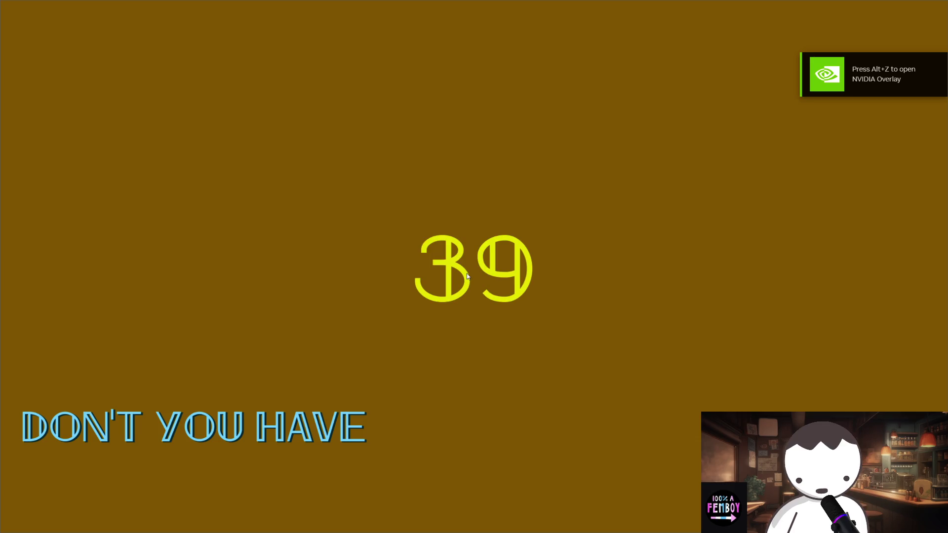
{"action": "triple_click", "coordinate": [468, 276]}
{"action": "double_click", "coordinate": [467, 277]}
{"action": "double_click", "coordinate": [467, 276]}
{"action": "triple_click", "coordinate": [468, 276]}
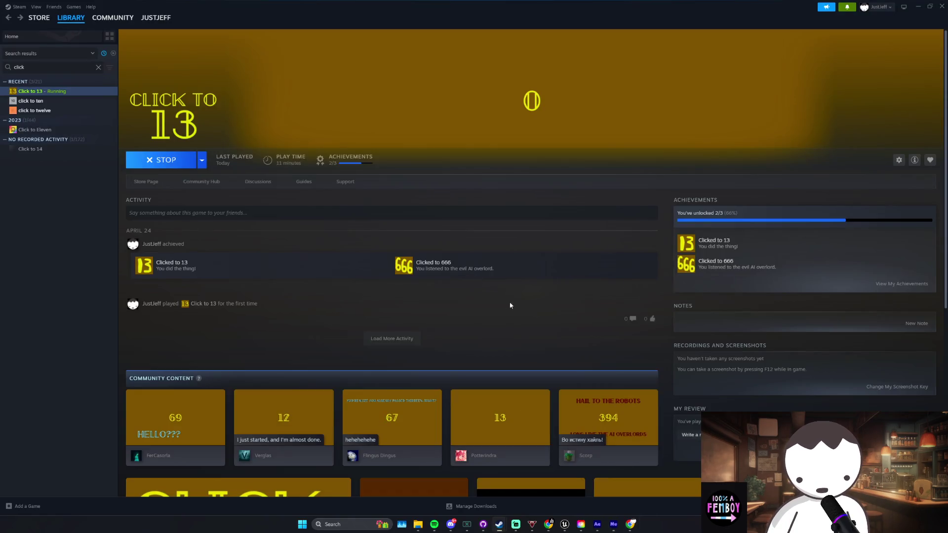
Step: Resume the running test play, raise the click counter, then end the session
{"action": "mouse_move", "coordinate": [573, 524]}
{"action": "left_click", "coordinate": [532, 500]}
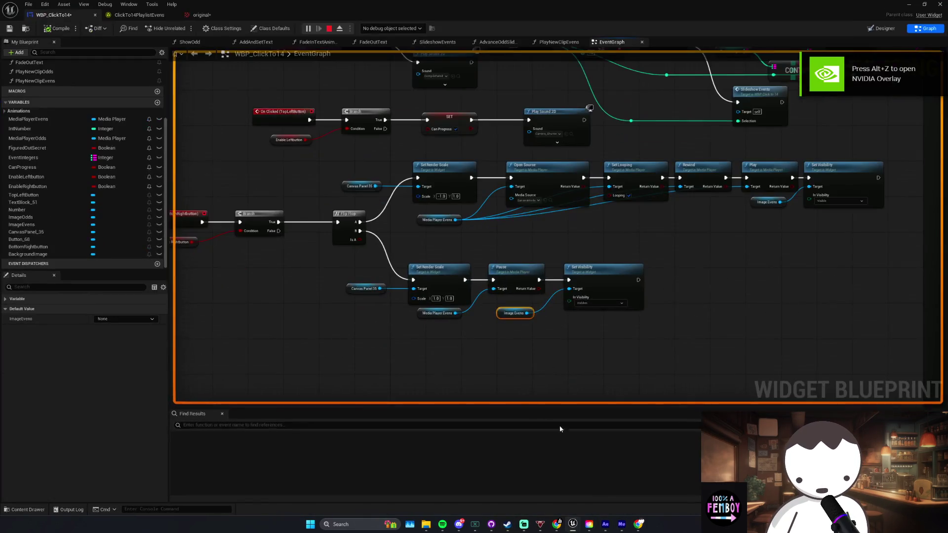
{"action": "left_click", "coordinate": [908, 6]}
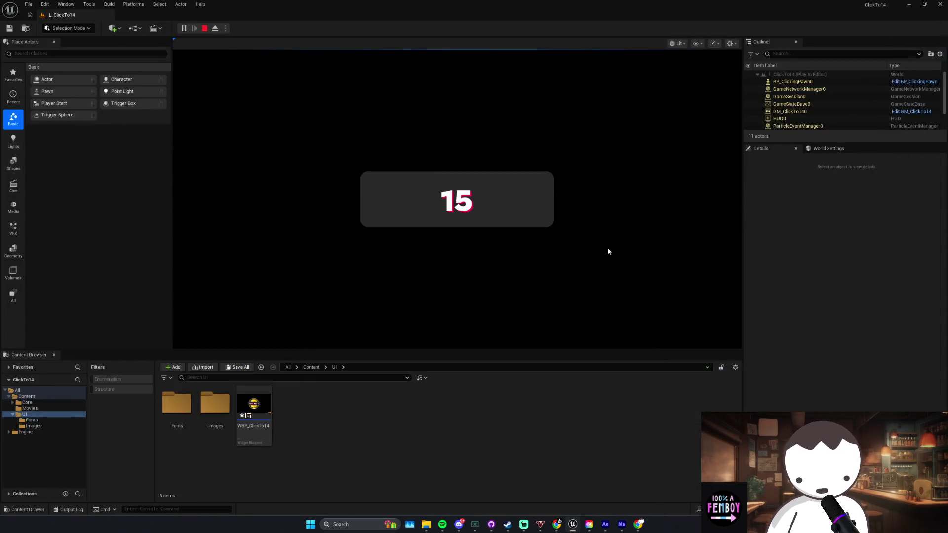
{"action": "left_click", "coordinate": [526, 205]}
{"action": "double_click", "coordinate": [525, 205]}
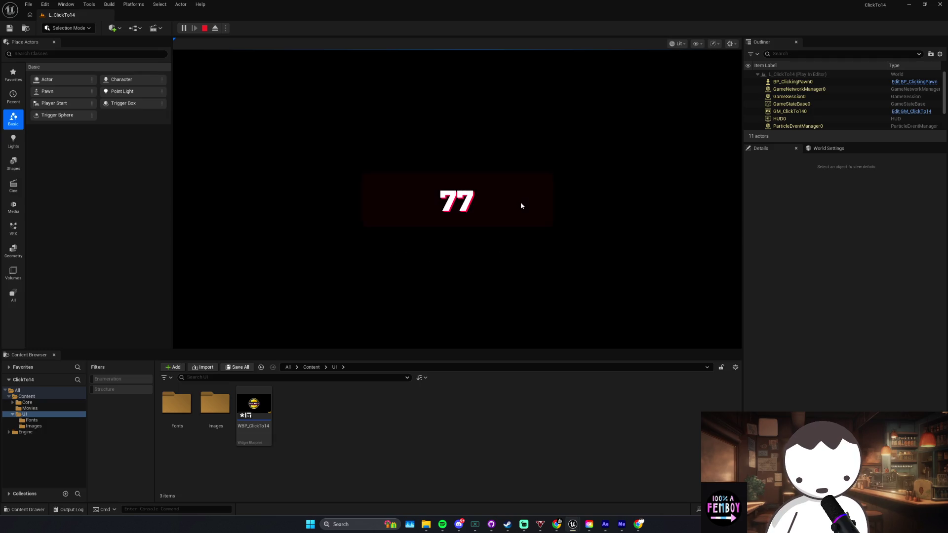
{"action": "key", "text": "Escape"}
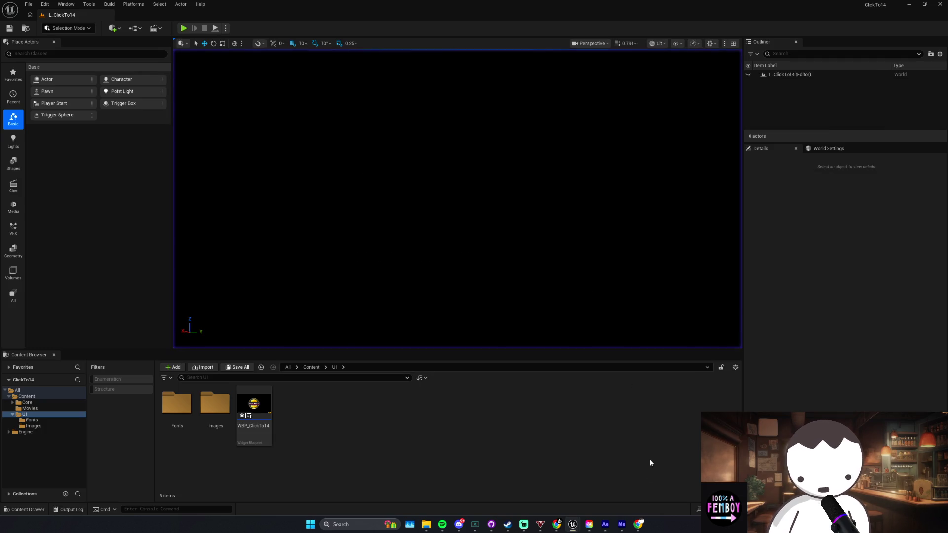
Step: In the WBP_ClickTo14 graph, inspect the fade text and Enable Rightbutton nodes, briefly checking the music player
{"action": "left_click", "coordinate": [614, 486]}
{"action": "scroll", "coordinate": [592, 318], "scroll_direction": "up", "scroll_amount": 1}
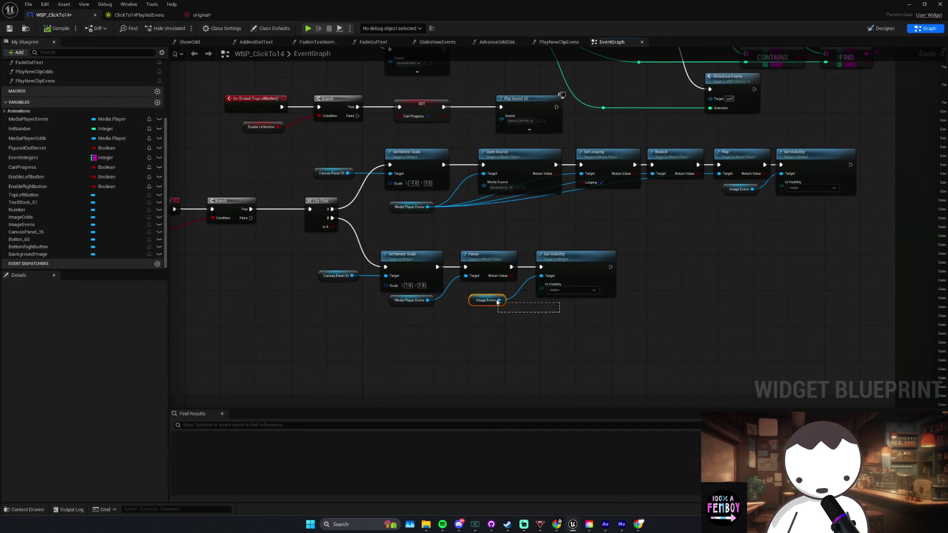
{"action": "scroll", "coordinate": [526, 319], "scroll_direction": "down", "scroll_amount": 3}
{"action": "scroll", "coordinate": [630, 306], "scroll_direction": "up", "scroll_amount": 2}
{"action": "mouse_move", "coordinate": [706, 277]}
{"action": "left_mouse_down"}
{"action": "mouse_move", "coordinate": [630, 306]}
{"action": "mouse_move", "coordinate": [644, 272]}
{"action": "left_mouse_up"}
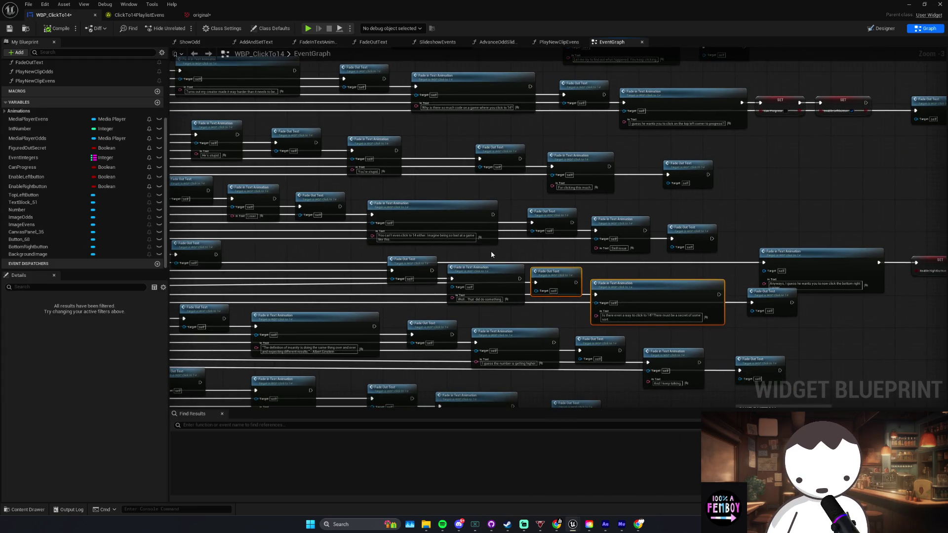
{"action": "left_click", "coordinate": [489, 232]}
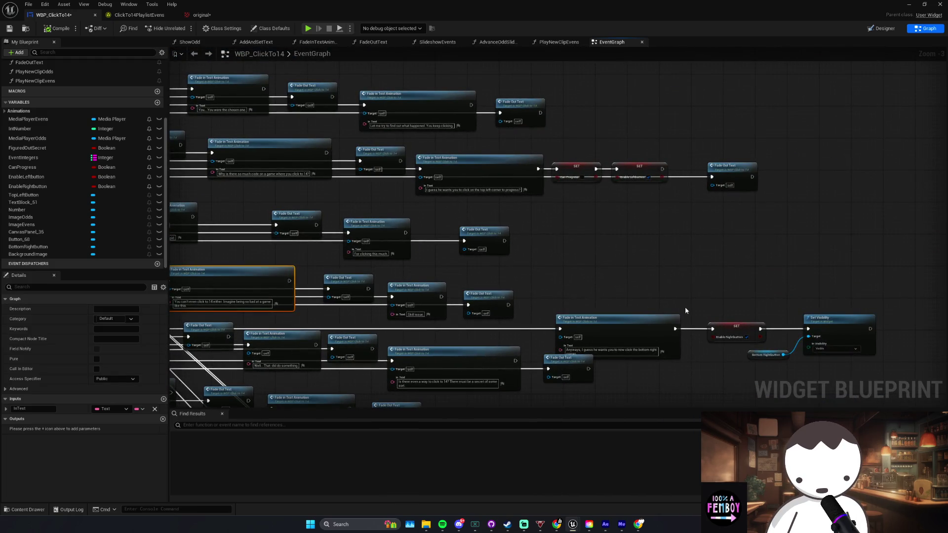
{"action": "left_click_drag", "start_coordinate": [686, 310], "coordinate": [655, 331]}
{"action": "scroll", "coordinate": [701, 355], "scroll_direction": "up", "scroll_amount": 1}
{"action": "left_click_drag", "start_coordinate": [629, 240], "coordinate": [705, 296]}
{"action": "scroll", "coordinate": [705, 296], "scroll_direction": "up", "scroll_amount": 1}
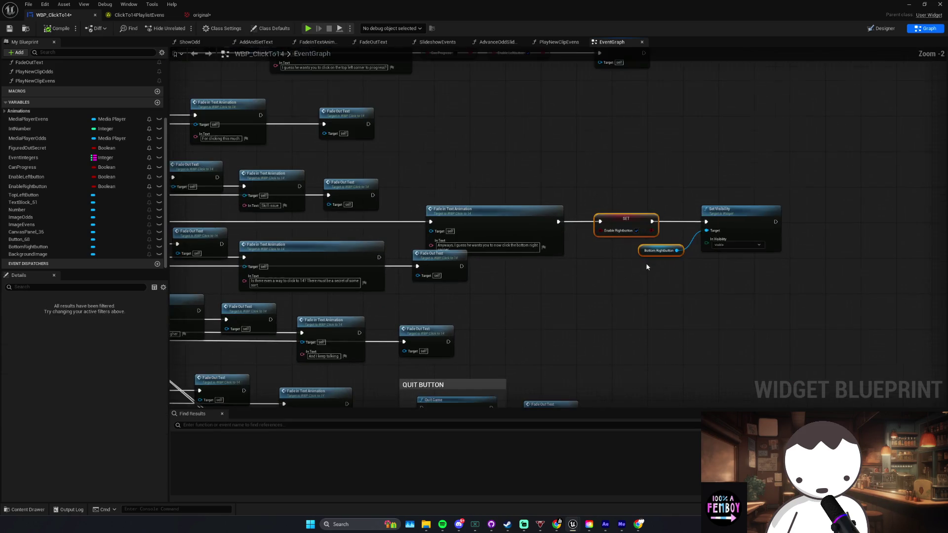
{"action": "left_click", "coordinate": [442, 525]}
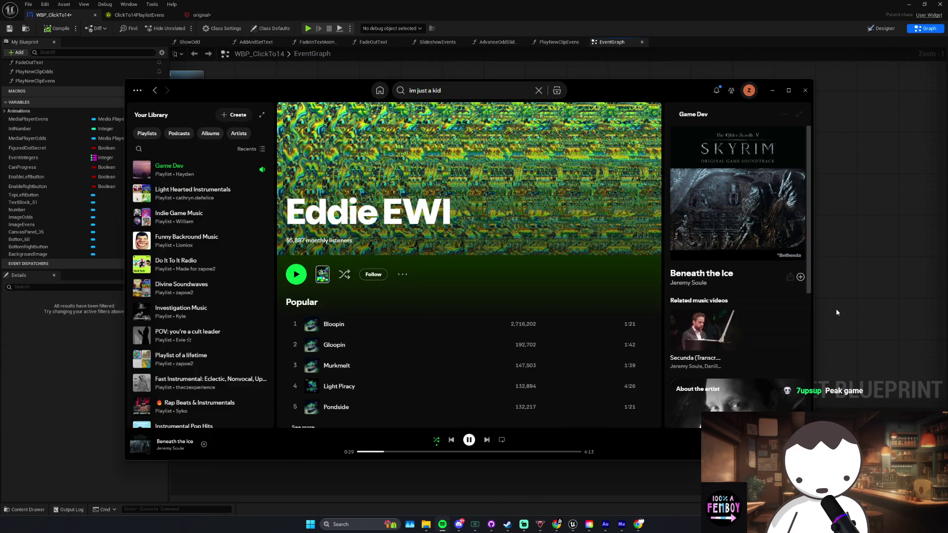
{"action": "left_click", "coordinate": [837, 309]}
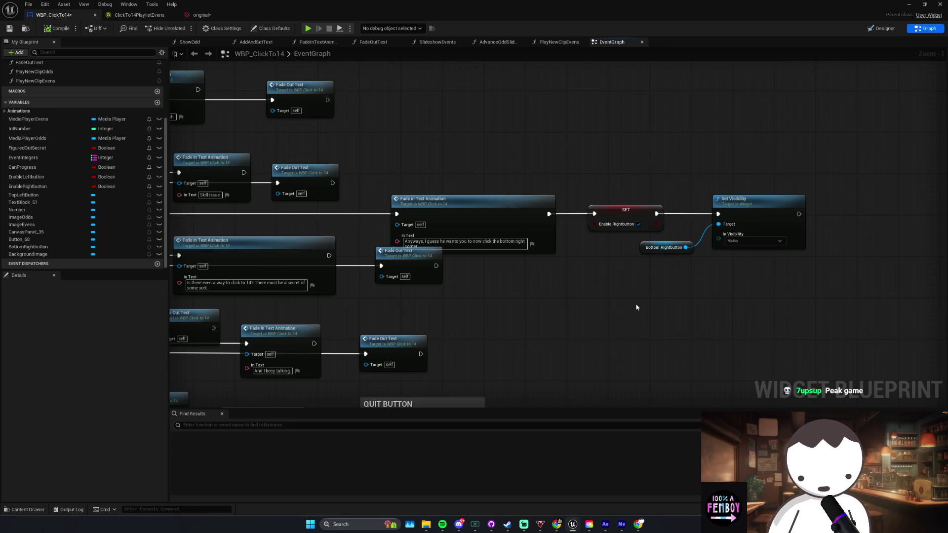
Step: Move the SET Enable Rightbutton, Bottom Rightbutton and Set Visibility nodes right to open a gap
{"action": "left_click_drag", "start_coordinate": [592, 292], "coordinate": [631, 303]}
{"action": "scroll", "coordinate": [672, 298], "scroll_direction": "down", "scroll_amount": 1}
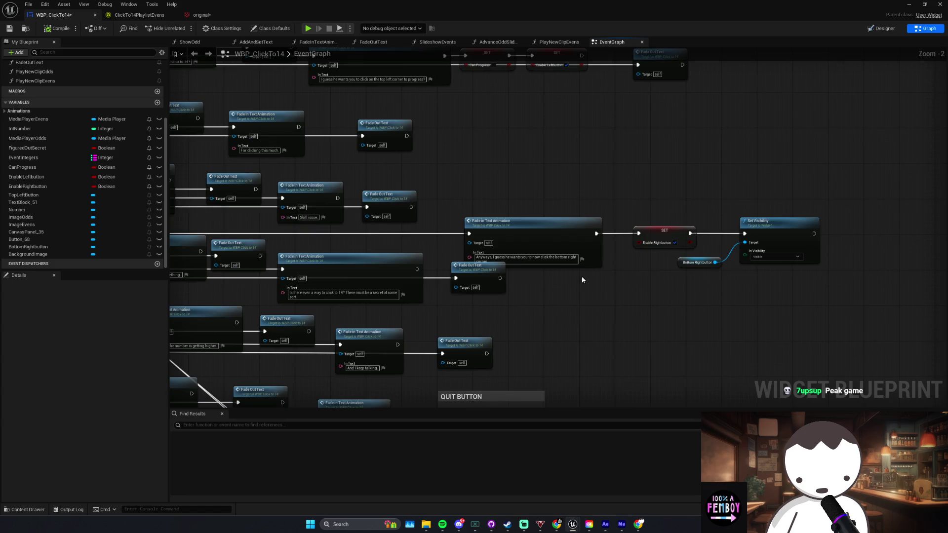
{"action": "mouse_move", "coordinate": [521, 304]}
{"action": "left_mouse_down"}
{"action": "mouse_move", "coordinate": [526, 292]}
{"action": "mouse_move", "coordinate": [261, 290]}
{"action": "left_mouse_up"}
{"action": "left_click_drag", "start_coordinate": [732, 267], "coordinate": [674, 278]}
{"action": "left_click", "coordinate": [575, 290]}
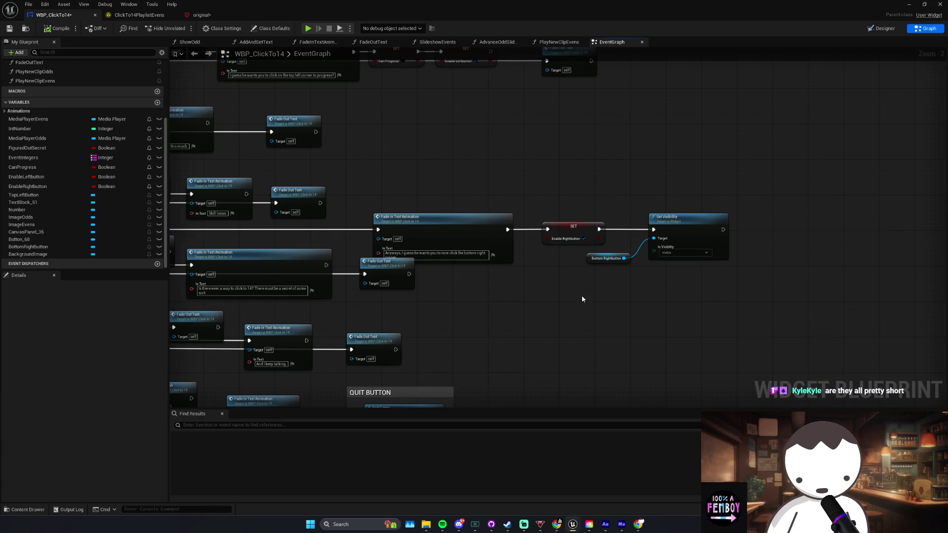
{"action": "left_click_drag", "start_coordinate": [578, 286], "coordinate": [661, 227]}
{"action": "left_click_drag", "start_coordinate": [576, 232], "coordinate": [669, 232]}
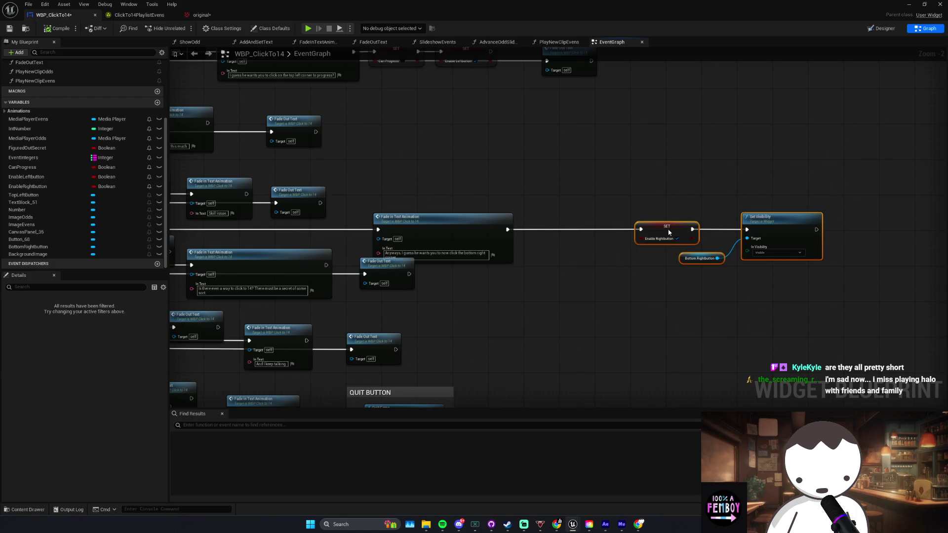
{"action": "left_click", "coordinate": [608, 205]}
{"action": "scroll", "coordinate": [633, 235], "scroll_direction": "down", "scroll_amount": 1}
Step: Copy the existing SET Can Progress node and place the copy before SET Enable Rightbutton
{"action": "left_click", "coordinate": [431, 100]}
{"action": "key", "text": "ctrl+c"}
{"action": "scroll", "coordinate": [470, 188], "scroll_direction": "up", "scroll_amount": 2}
{"action": "scroll", "coordinate": [573, 291], "scroll_direction": "up", "scroll_amount": 1}
{"action": "key", "text": "ctrl+v"}
{"action": "mouse_move", "coordinate": [573, 290]}
{"action": "left_mouse_down"}
{"action": "mouse_move", "coordinate": [551, 291]}
{"action": "mouse_move", "coordinate": [566, 290]}
{"action": "left_mouse_up"}
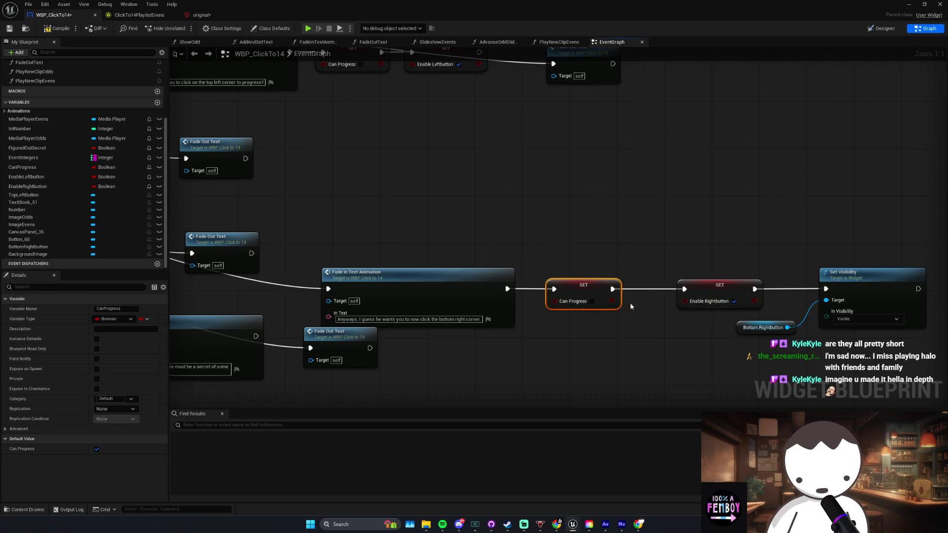
{"action": "scroll", "coordinate": [631, 307], "scroll_direction": "down", "scroll_amount": 2}
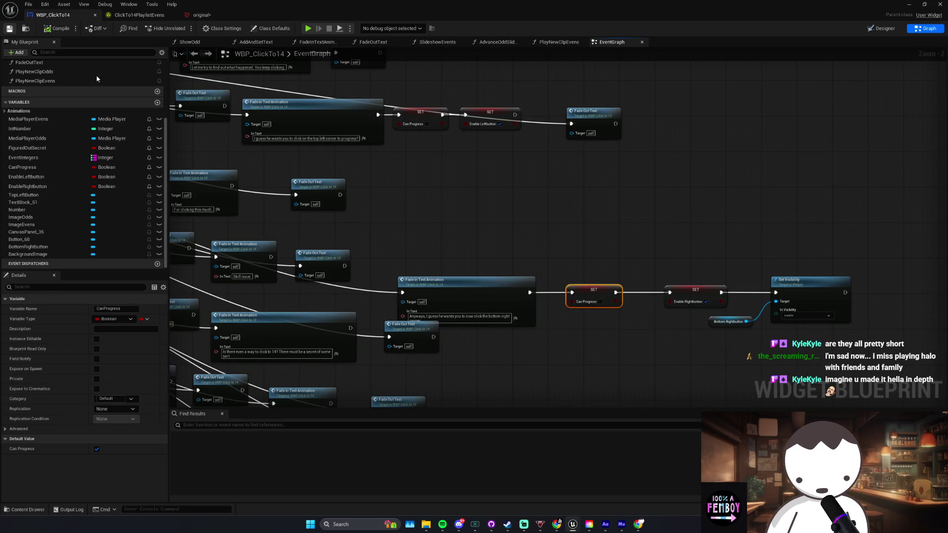
{"action": "scroll", "coordinate": [502, 190], "scroll_direction": "down", "scroll_amount": 2}
{"action": "scroll", "coordinate": [490, 208], "scroll_direction": "up", "scroll_amount": 1}
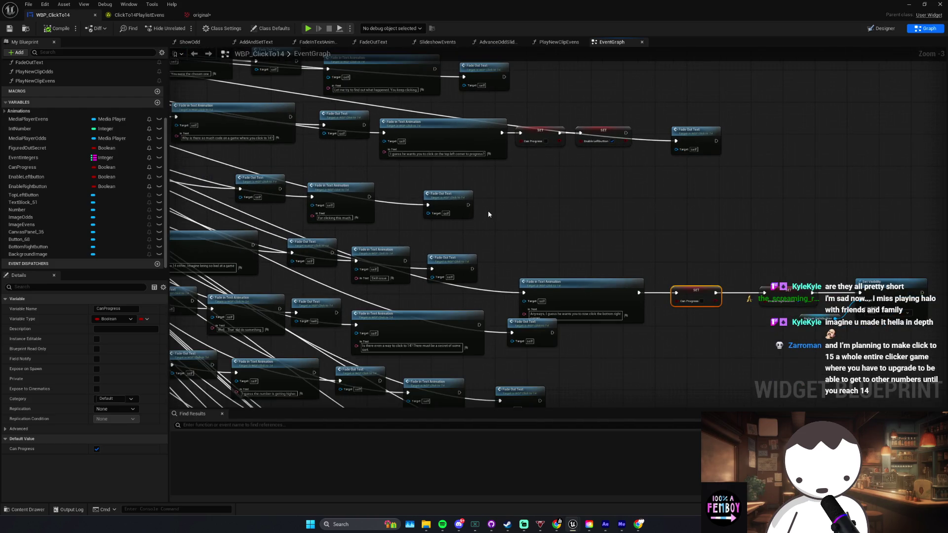
{"action": "left_click_drag", "start_coordinate": [488, 214], "coordinate": [553, 226]}
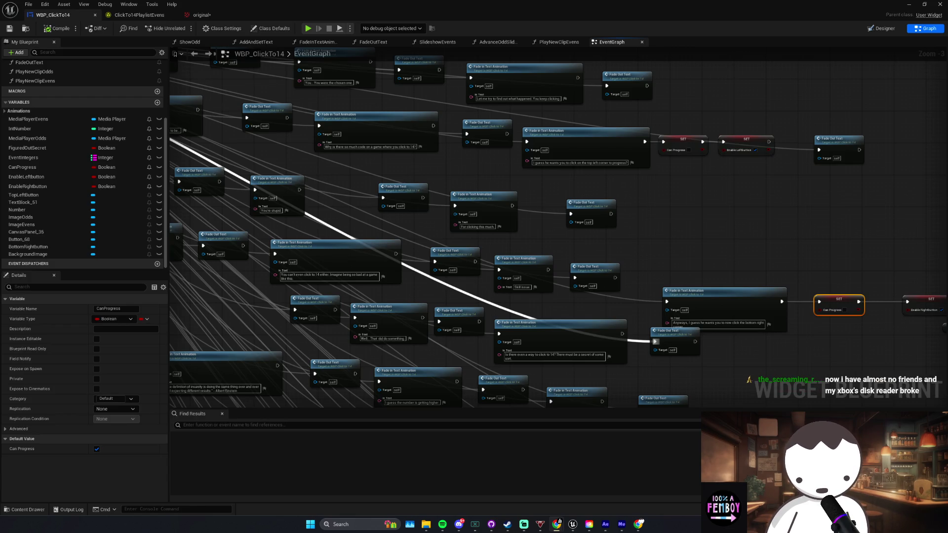
{"action": "scroll", "coordinate": [488, 298], "scroll_direction": "down", "scroll_amount": 2}
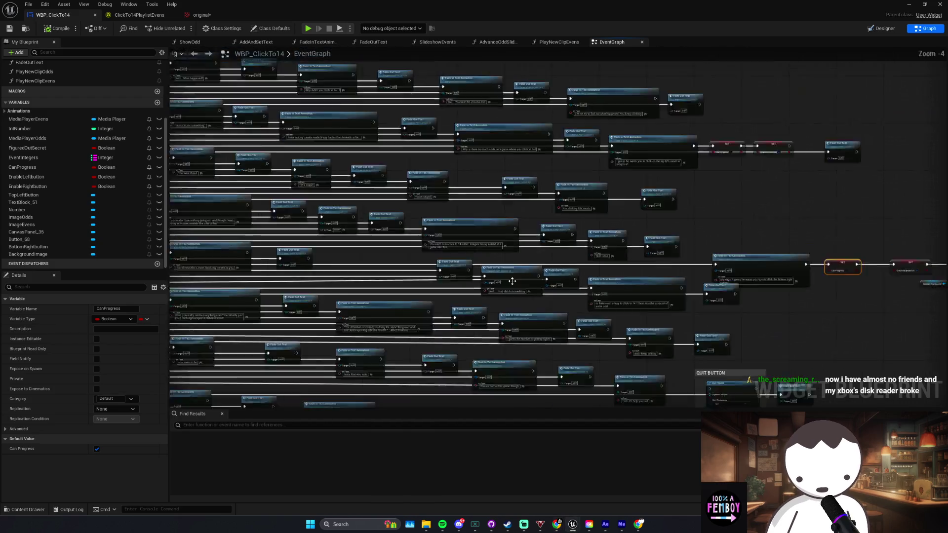
Step: Pan the EventGraph to the Flip Flop background-video nodes, then switch to Discord
{"action": "scroll", "coordinate": [402, 247], "scroll_direction": "up", "scroll_amount": 2}
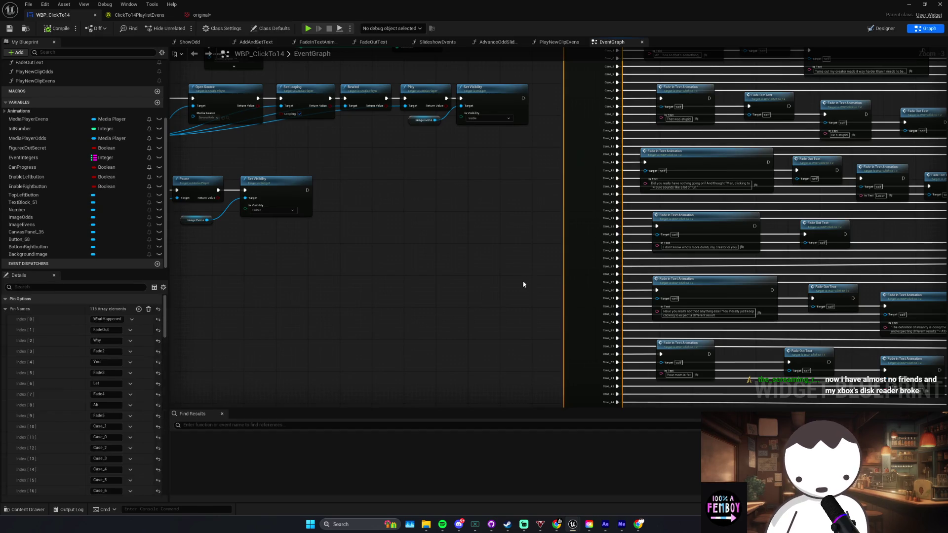
{"action": "left_click_drag", "start_coordinate": [318, 235], "coordinate": [390, 246]}
{"action": "left_click_drag", "start_coordinate": [309, 248], "coordinate": [352, 256]}
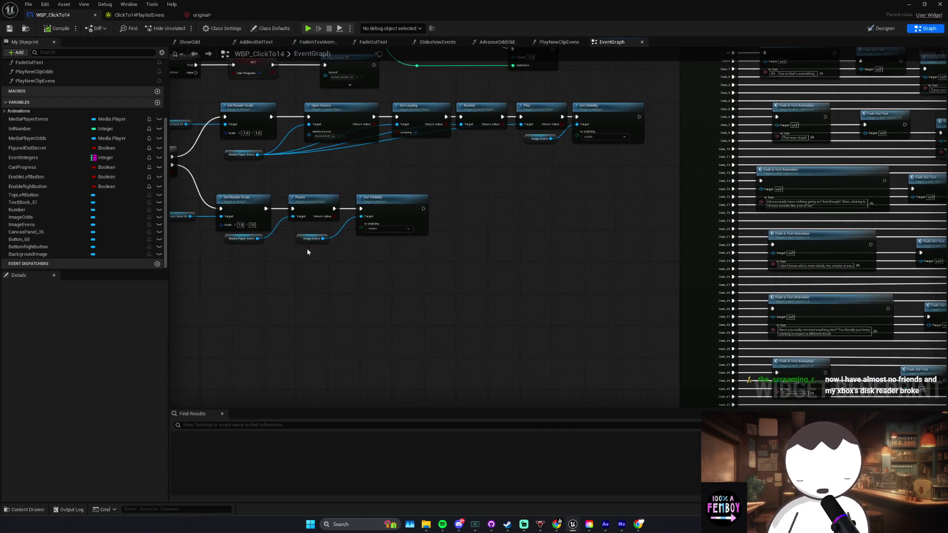
{"action": "left_click_drag", "start_coordinate": [284, 266], "coordinate": [319, 271]}
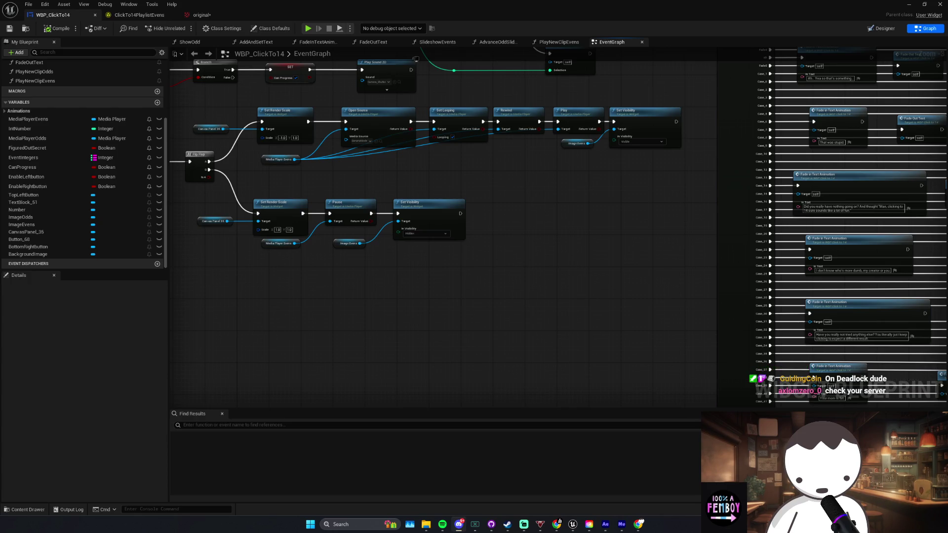
{"action": "key", "text": "alt+Tab"}
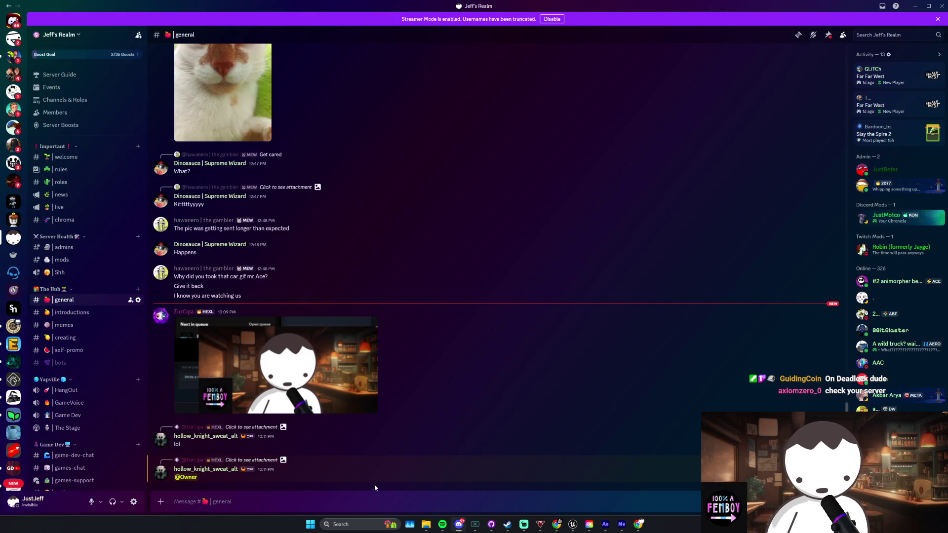
Step: Minimize Discord to bring the Unreal event graph back
{"action": "double_click", "coordinate": [415, 407]}
{"action": "left_click", "coordinate": [413, 399]}
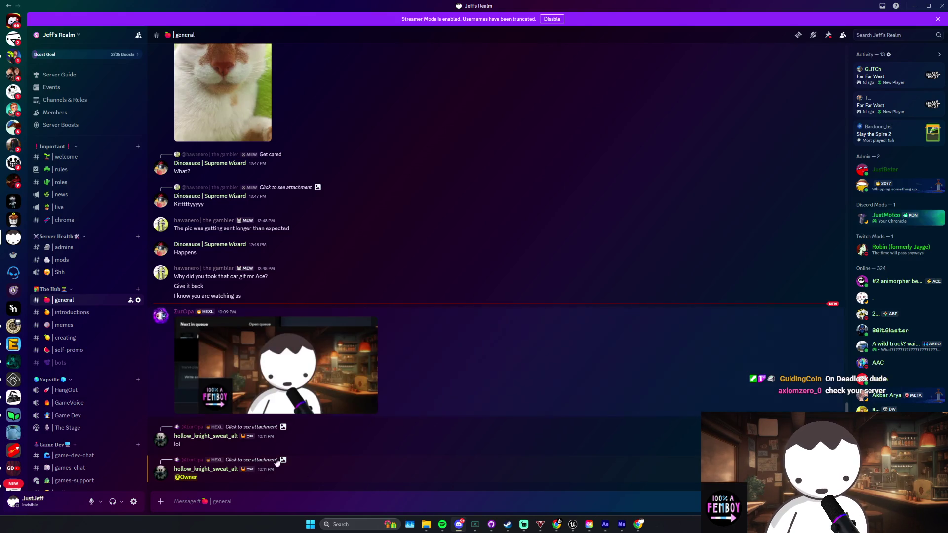
{"action": "left_click", "coordinate": [912, 5]}
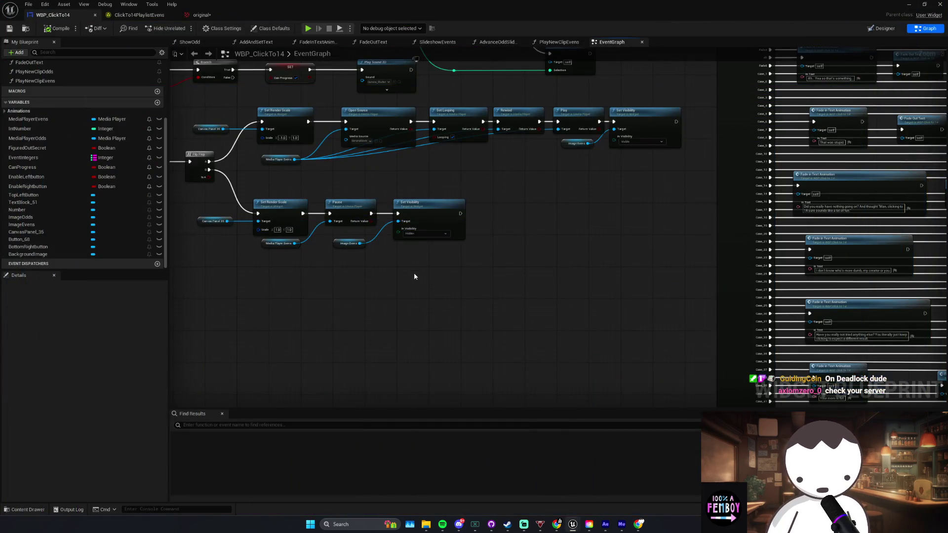
{"action": "left_click_drag", "start_coordinate": [424, 307], "coordinate": [471, 310]}
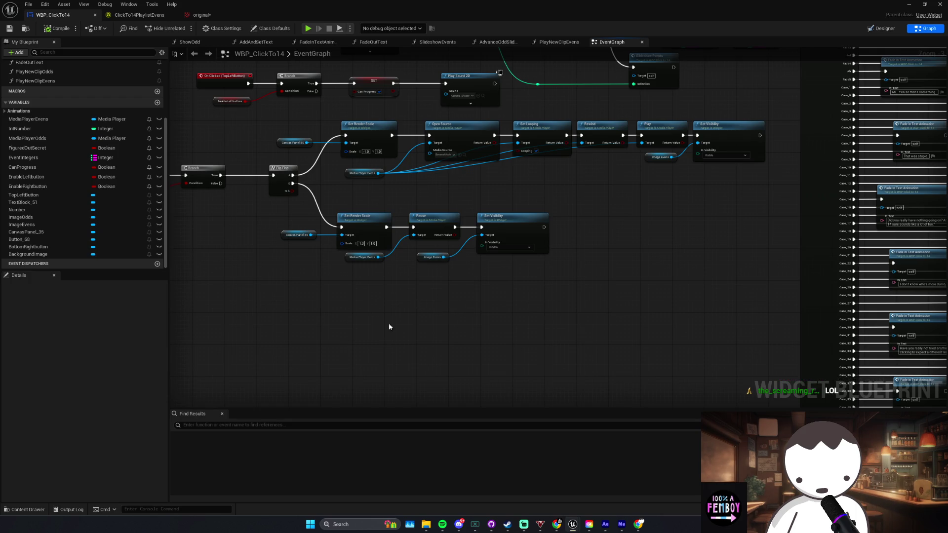
{"action": "left_click", "coordinate": [459, 524]}
{"action": "left_click", "coordinate": [459, 525]}
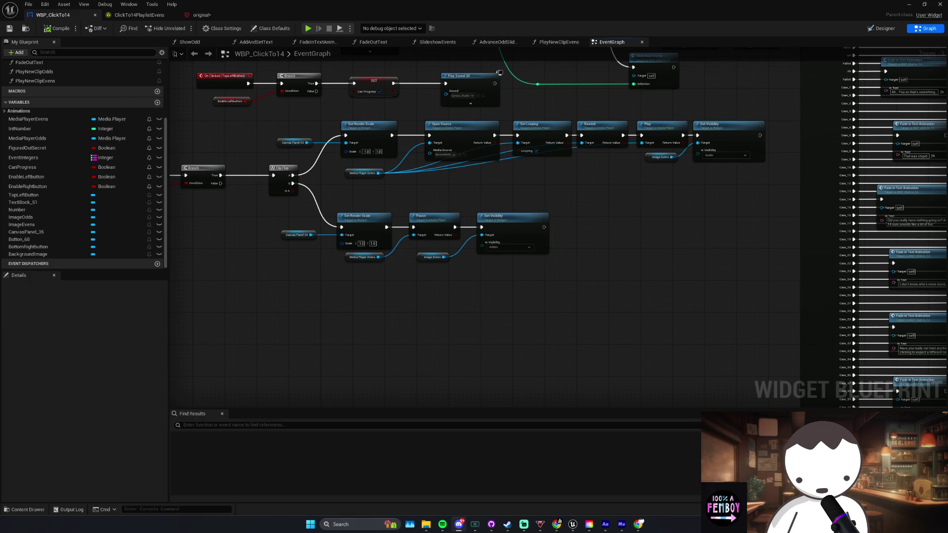
{"action": "left_click_drag", "start_coordinate": [266, 295], "coordinate": [283, 256]}
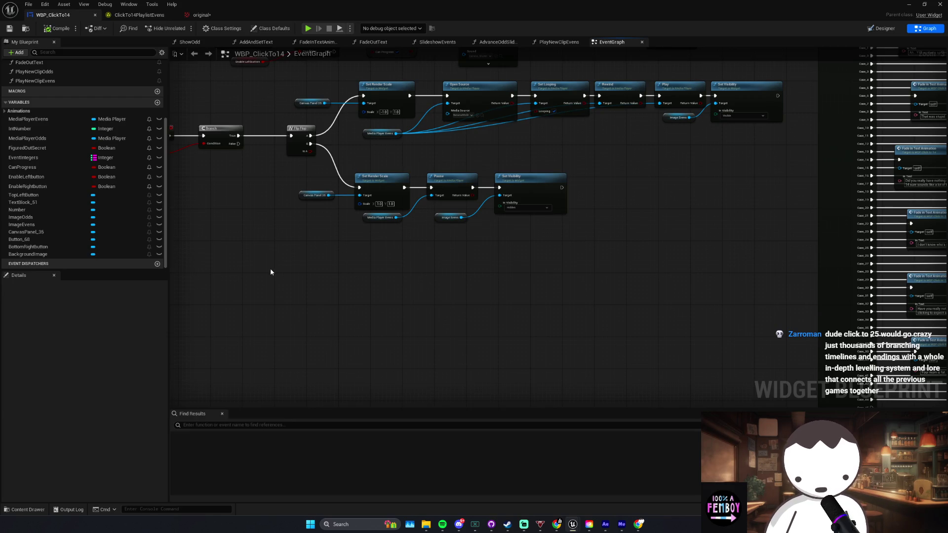
{"action": "left_click_drag", "start_coordinate": [271, 268], "coordinate": [309, 285]}
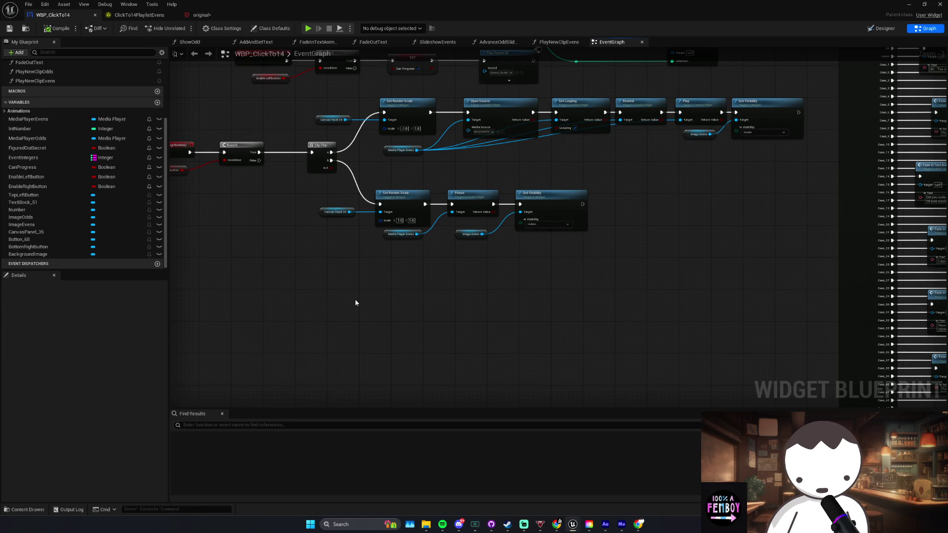
Step: Bring the On Clicked (BottomRightbutton) chain into view and reposition its Branch node
{"action": "scroll", "coordinate": [443, 298], "scroll_direction": "up", "scroll_amount": 3}
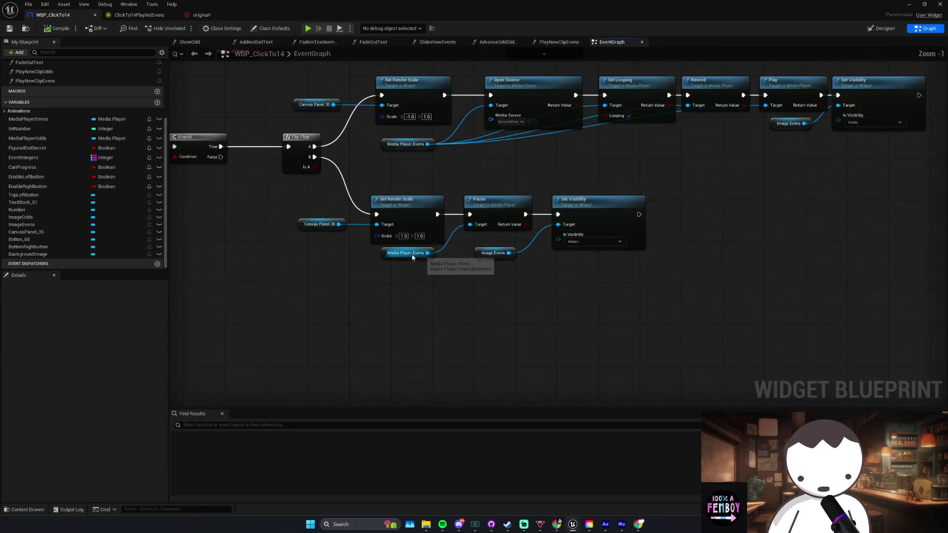
{"action": "scroll", "coordinate": [439, 267], "scroll_direction": "down", "scroll_amount": 3}
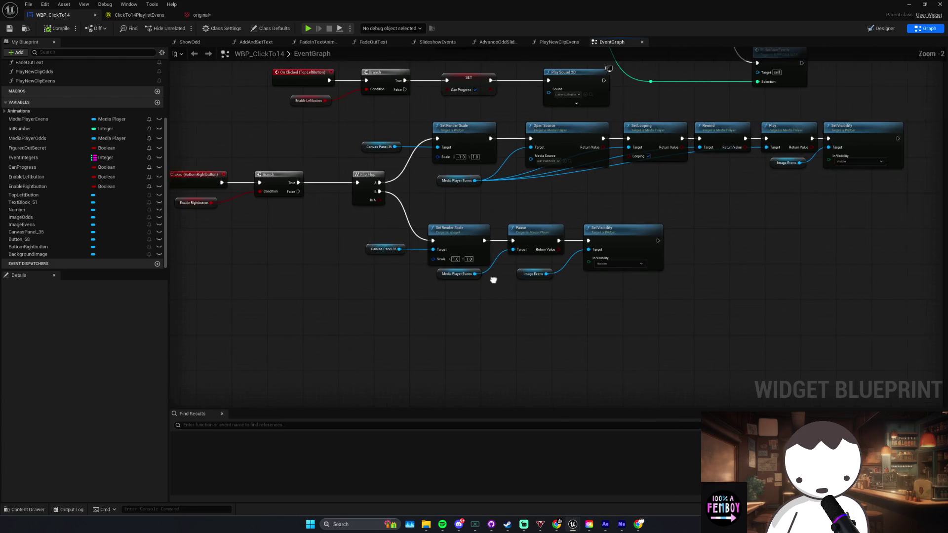
{"action": "mouse_move", "coordinate": [354, 291]}
{"action": "left_mouse_down"}
{"action": "mouse_move", "coordinate": [441, 233]}
{"action": "mouse_move", "coordinate": [416, 231]}
{"action": "mouse_move", "coordinate": [450, 262]}
{"action": "mouse_move", "coordinate": [418, 266]}
{"action": "mouse_move", "coordinate": [443, 241]}
{"action": "mouse_move", "coordinate": [440, 223]}
{"action": "mouse_move", "coordinate": [454, 223]}
{"action": "left_mouse_up"}
{"action": "mouse_move", "coordinate": [338, 245]}
{"action": "left_mouse_down"}
{"action": "mouse_move", "coordinate": [443, 250]}
{"action": "mouse_move", "coordinate": [340, 245]}
{"action": "left_mouse_up"}
{"action": "left_click_drag", "start_coordinate": [450, 221], "coordinate": [400, 220]}
{"action": "scroll", "coordinate": [401, 222], "scroll_direction": "up", "scroll_amount": 2}
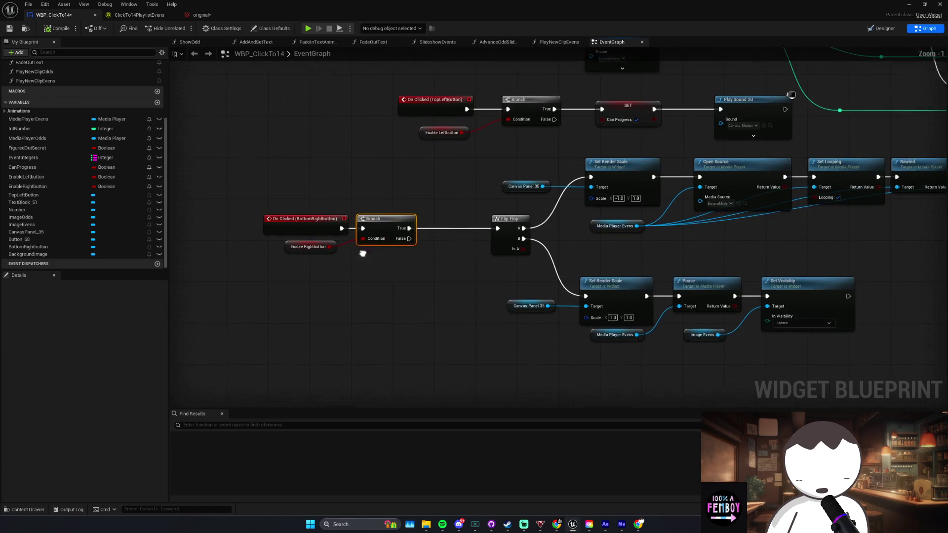
{"action": "left_click_drag", "start_coordinate": [363, 254], "coordinate": [343, 253]}
Step: Add a SET Can Progress node ticked true between Branch and Flip Flop, then save
{"action": "mouse_move", "coordinate": [22, 167]}
{"action": "left_mouse_down"}
{"action": "mouse_move", "coordinate": [348, 258]}
{"action": "mouse_move", "coordinate": [425, 233]}
{"action": "mouse_move", "coordinate": [469, 233]}
{"action": "left_mouse_up"}
{"action": "left_click", "coordinate": [370, 277]}
{"action": "left_click_drag", "start_coordinate": [282, 207], "coordinate": [494, 256]}
{"action": "left_click_drag", "start_coordinate": [461, 229], "coordinate": [403, 227]}
{"action": "left_click", "coordinate": [459, 238]}
{"action": "left_click_drag", "start_coordinate": [477, 227], "coordinate": [522, 227]}
{"action": "left_click", "coordinate": [11, 28]}
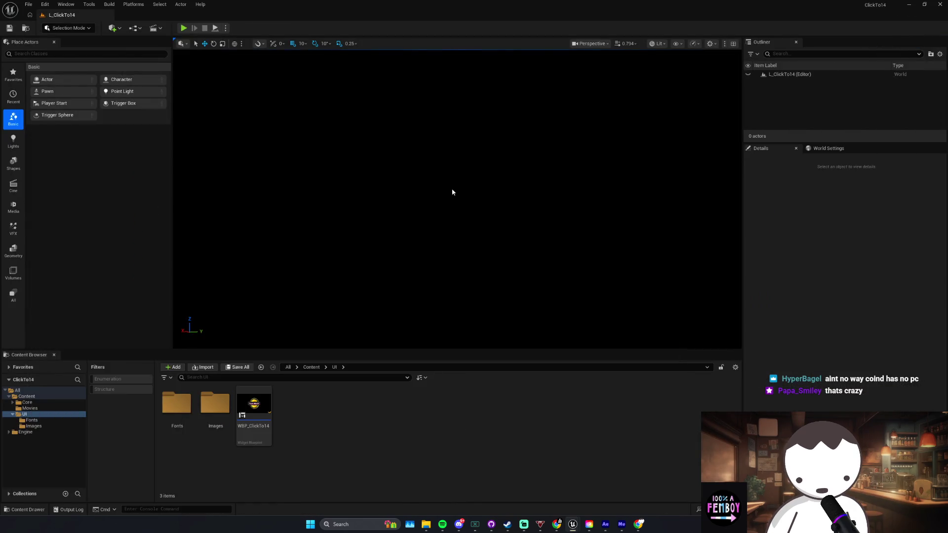
Step: Play the game in the editor and click the counter repeatedly to raise the count
{"action": "left_click", "coordinate": [184, 28]}
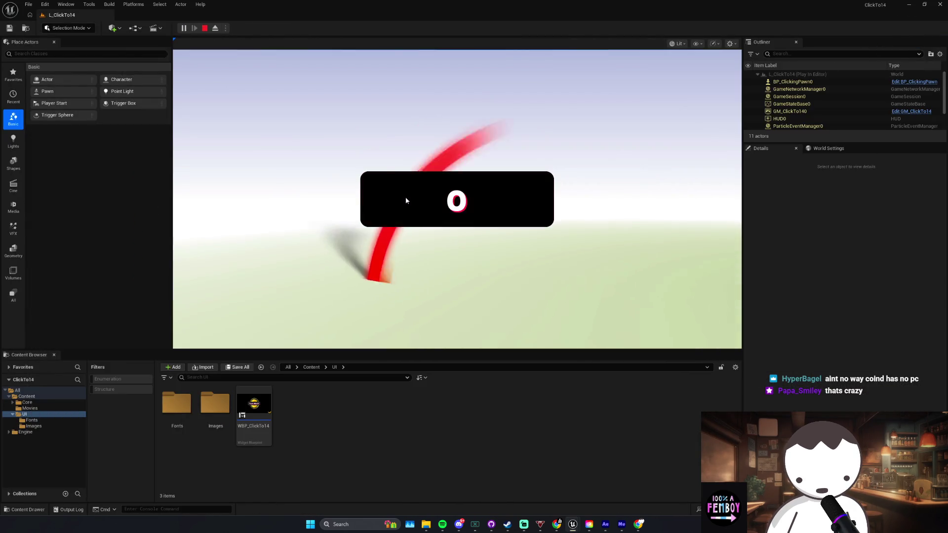
{"action": "left_click", "coordinate": [406, 199]}
{"action": "left_click", "coordinate": [406, 199]}
{"action": "left_click", "coordinate": [406, 199]}
{"action": "left_click", "coordinate": [405, 197]}
{"action": "left_click", "coordinate": [404, 197]}
{"action": "left_click", "coordinate": [402, 196]}
{"action": "left_click", "coordinate": [400, 195]}
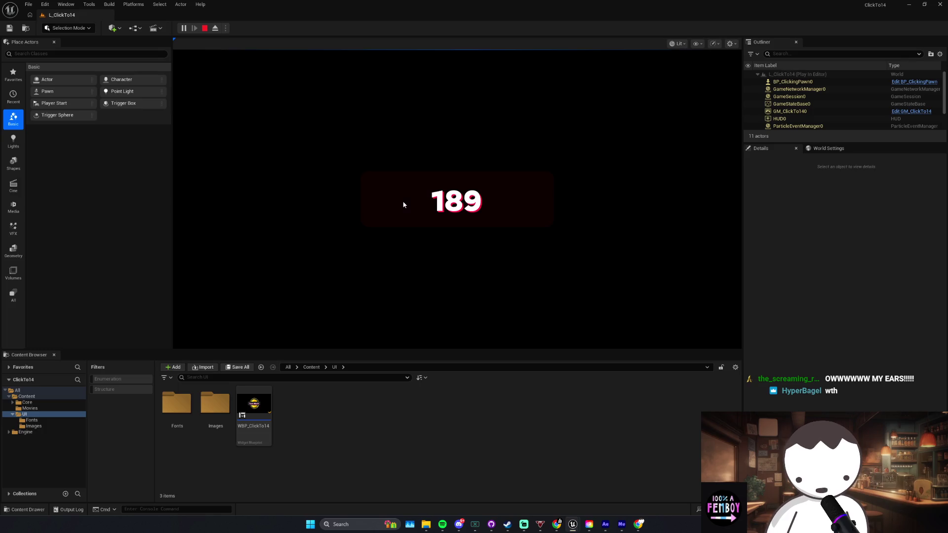
Step: Switch to Streamlabs Desktop, then return to the running game
{"action": "left_click", "coordinate": [524, 524]}
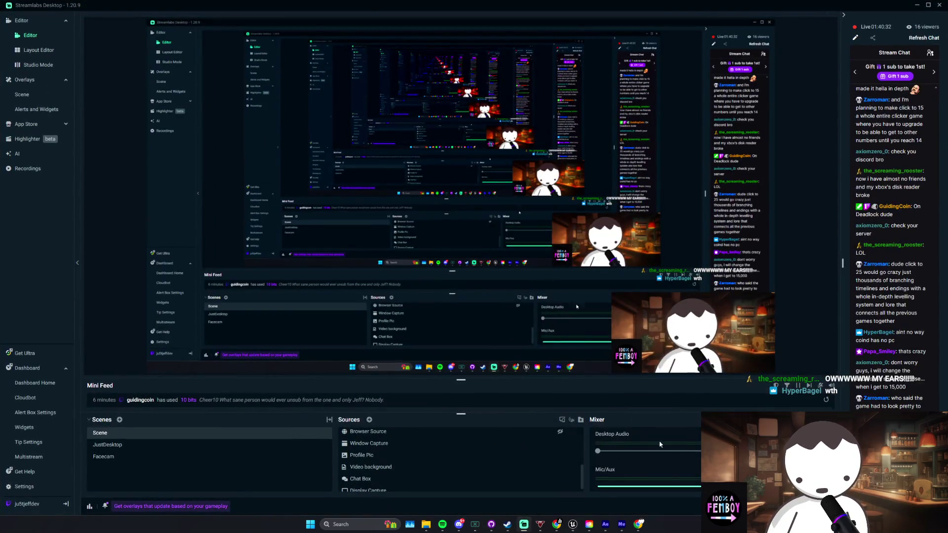
{"action": "scroll", "coordinate": [671, 459], "scroll_direction": "up", "scroll_amount": 2}
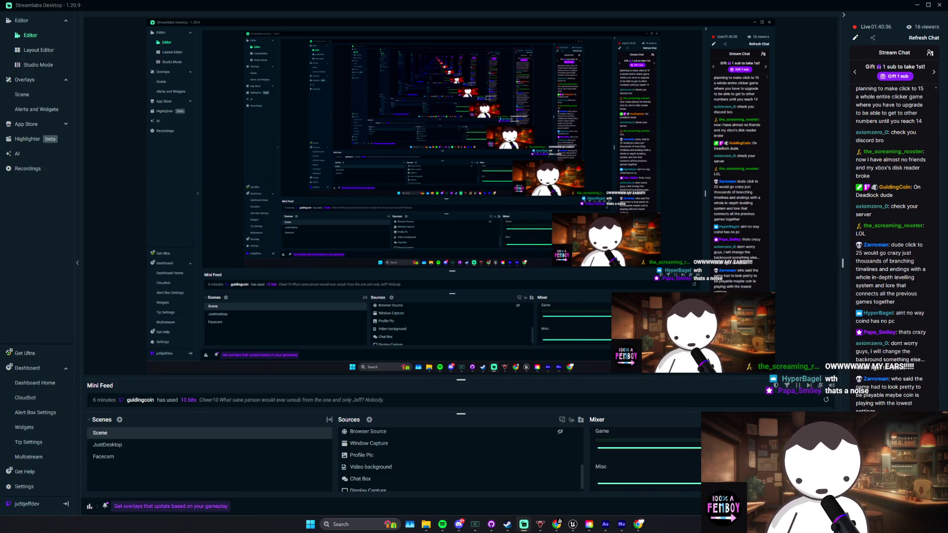
{"action": "key", "text": "alt+Tab"}
Step: Click the counter repeatedly, advancing the dialog lines until the corner banana appears
{"action": "left_click", "coordinate": [495, 200]}
{"action": "left_click", "coordinate": [495, 200]}
{"action": "left_click", "coordinate": [495, 200]}
{"action": "left_click", "coordinate": [495, 200]}
{"action": "left_click", "coordinate": [493, 200]}
{"action": "left_click", "coordinate": [493, 202]}
{"action": "left_click", "coordinate": [494, 202]}
{"action": "left_click", "coordinate": [493, 202]}
{"action": "left_click", "coordinate": [493, 202]}
{"action": "left_click", "coordinate": [493, 202]}
{"action": "left_click", "coordinate": [492, 202]}
{"action": "left_click", "coordinate": [492, 202]}
{"action": "left_click", "coordinate": [492, 202]}
{"action": "left_click", "coordinate": [492, 203]}
{"action": "left_click", "coordinate": [492, 203]}
{"action": "left_click", "coordinate": [492, 203]}
{"action": "left_click", "coordinate": [491, 204]}
{"action": "left_click", "coordinate": [491, 205]}
{"action": "left_click", "coordinate": [491, 206]}
{"action": "left_click", "coordinate": [491, 205]}
{"action": "left_click", "coordinate": [491, 206]}
{"action": "left_click", "coordinate": [491, 206]}
{"action": "left_click", "coordinate": [491, 205]}
{"action": "left_click", "coordinate": [491, 206]}
{"action": "left_click", "coordinate": [490, 205]}
{"action": "left_click", "coordinate": [490, 206]}
{"action": "left_click", "coordinate": [490, 205]}
{"action": "left_click", "coordinate": [490, 206]}
{"action": "left_click", "coordinate": [490, 206]}
{"action": "left_click", "coordinate": [491, 205]}
{"action": "left_click", "coordinate": [490, 205]}
{"action": "left_click", "coordinate": [490, 205]}
{"action": "left_click", "coordinate": [491, 206]}
{"action": "left_click", "coordinate": [490, 205]}
{"action": "left_click", "coordinate": [490, 206]}
{"action": "left_click", "coordinate": [490, 205]}
{"action": "left_click", "coordinate": [490, 205]}
{"action": "left_click", "coordinate": [490, 206]}
{"action": "left_click", "coordinate": [491, 205]}
{"action": "left_click", "coordinate": [490, 205]}
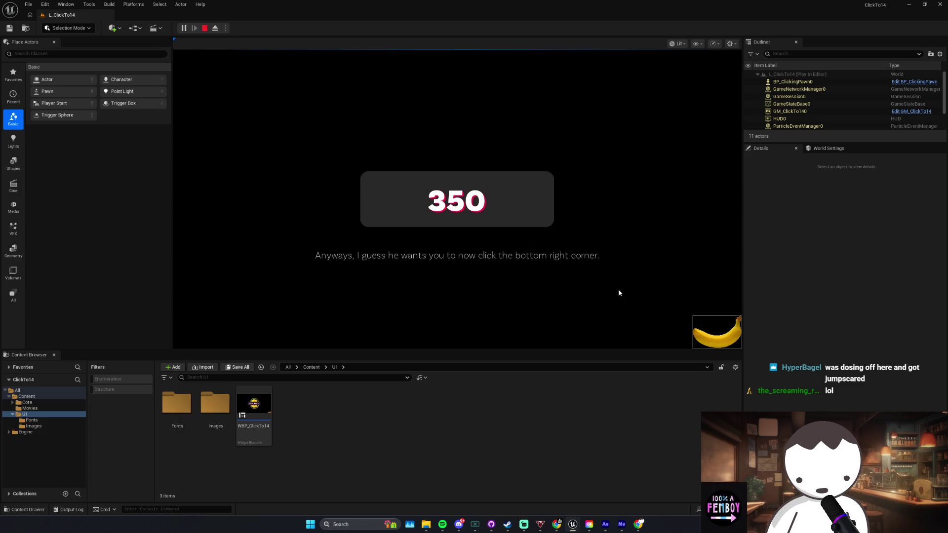
Step: Trigger BANANA MODE with the bottom-right banana and keep clicking the mirrored counter
{"action": "left_click", "coordinate": [721, 334]}
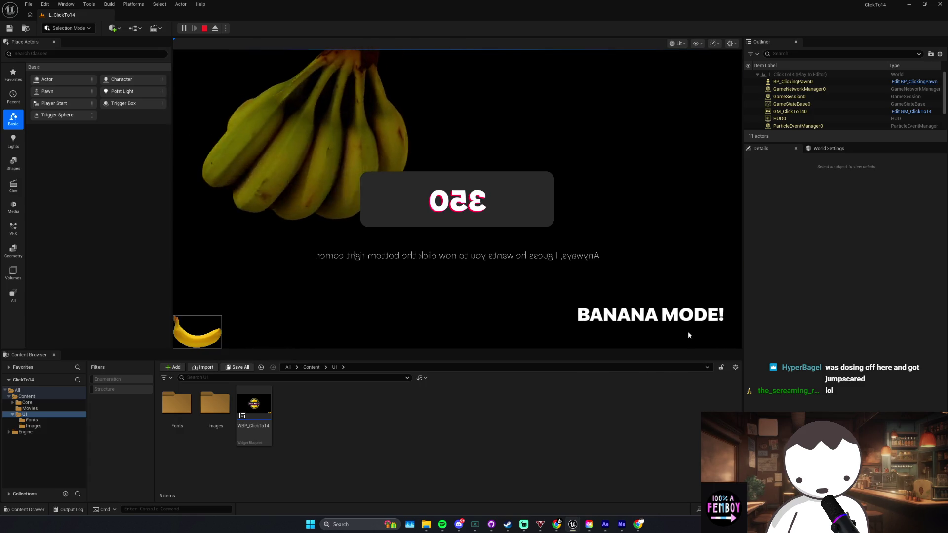
{"action": "left_click", "coordinate": [524, 215]}
{"action": "left_click", "coordinate": [524, 216]}
{"action": "left_click", "coordinate": [524, 217]}
{"action": "left_click", "coordinate": [524, 217]}
{"action": "left_click", "coordinate": [523, 217]}
{"action": "left_click", "coordinate": [524, 217]}
{"action": "left_click", "coordinate": [524, 218]}
{"action": "left_click", "coordinate": [523, 214]}
{"action": "left_click", "coordinate": [522, 213]}
{"action": "left_click", "coordinate": [520, 213]}
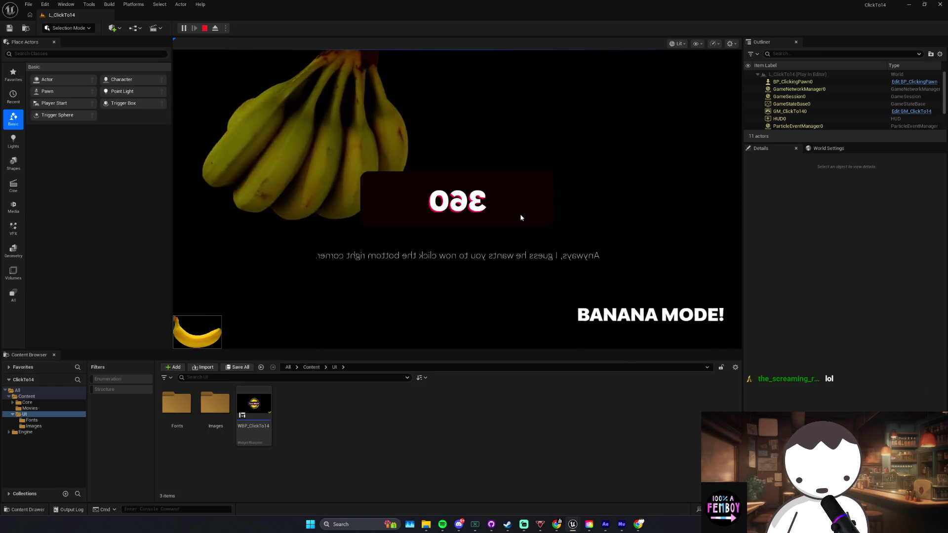
{"action": "left_click", "coordinate": [212, 331]}
{"action": "left_click", "coordinate": [459, 208]}
{"action": "double_click", "coordinate": [463, 206]}
{"action": "left_click", "coordinate": [463, 206]}
{"action": "double_click", "coordinate": [465, 205]}
{"action": "double_click", "coordinate": [466, 205]}
{"action": "left_click", "coordinate": [465, 205]}
{"action": "double_click", "coordinate": [466, 205]}
{"action": "double_click", "coordinate": [466, 205]}
{"action": "double_click", "coordinate": [466, 205]}
{"action": "double_click", "coordinate": [465, 205]}
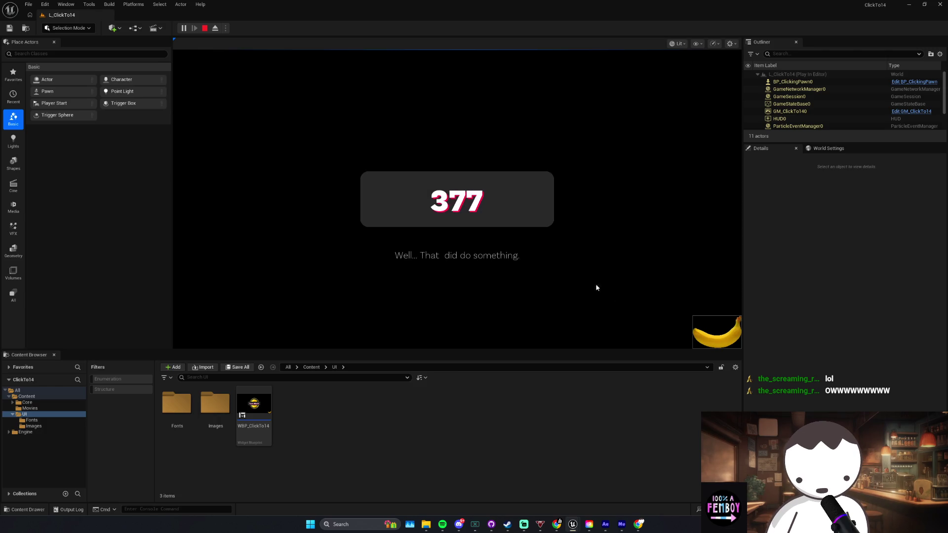
Step: Keep clicking the counter during banana mode, pushing the count past 373 and 400
{"action": "left_click", "coordinate": [716, 332]}
{"action": "left_click", "coordinate": [206, 335]}
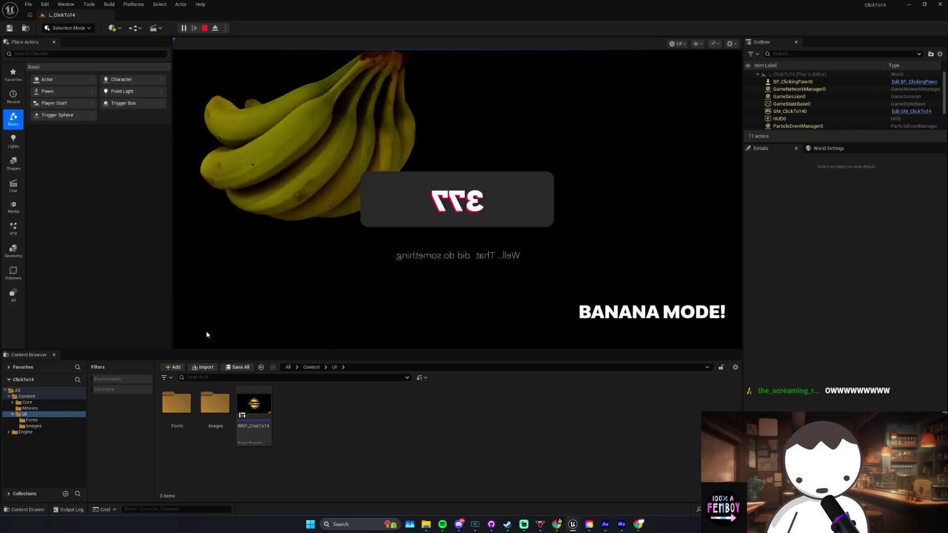
{"action": "left_click", "coordinate": [469, 222]}
{"action": "double_click", "coordinate": [469, 221]}
{"action": "left_click", "coordinate": [469, 221]}
{"action": "double_click", "coordinate": [469, 220]}
{"action": "double_click", "coordinate": [470, 219]}
{"action": "double_click", "coordinate": [470, 220]}
{"action": "double_click", "coordinate": [470, 220]}
{"action": "left_click", "coordinate": [470, 220]}
{"action": "double_click", "coordinate": [471, 220]}
{"action": "double_click", "coordinate": [470, 220]}
{"action": "double_click", "coordinate": [471, 220]}
{"action": "double_click", "coordinate": [471, 220]}
{"action": "left_click", "coordinate": [473, 215]}
{"action": "left_click", "coordinate": [473, 214]}
{"action": "left_click", "coordinate": [474, 214]}
{"action": "left_click", "coordinate": [473, 214]}
{"action": "left_click", "coordinate": [473, 212]}
{"action": "left_click", "coordinate": [473, 213]}
{"action": "left_click", "coordinate": [473, 213]}
{"action": "left_click", "coordinate": [473, 213]}
{"action": "left_click", "coordinate": [473, 214]}
{"action": "left_click", "coordinate": [473, 214]}
Step: Glance at the stream chat, then return to the game and keep raising the count
{"action": "key", "text": "alt+Tab"}
{"action": "key", "text": "alt+Tab"}
{"action": "left_click", "coordinate": [425, 188]}
{"action": "left_click", "coordinate": [426, 188]}
{"action": "left_click", "coordinate": [420, 179]}
{"action": "left_click", "coordinate": [422, 182]}
{"action": "left_click", "coordinate": [421, 183]}
{"action": "left_click", "coordinate": [421, 182]}
{"action": "left_click", "coordinate": [422, 182]}
{"action": "left_click", "coordinate": [422, 182]}
{"action": "left_click", "coordinate": [422, 182]}
{"action": "left_click", "coordinate": [421, 183]}
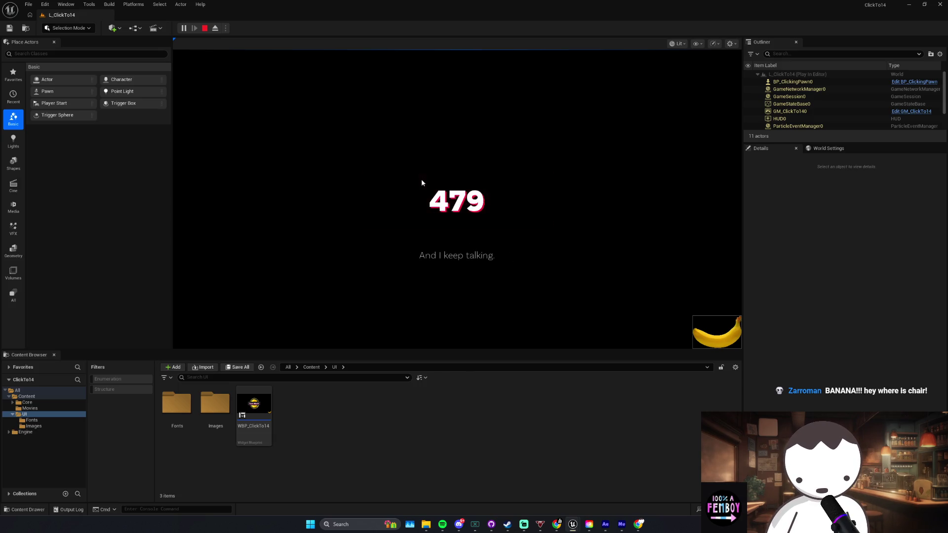
{"action": "left_click", "coordinate": [422, 182]}
{"action": "left_click", "coordinate": [421, 183]}
{"action": "left_click", "coordinate": [453, 211]}
Step: Stop the play session and bring the WBP_ClickTo14 event graph back to the front
{"action": "key", "text": "Escape"}
{"action": "mouse_move", "coordinate": [573, 524]}
{"action": "left_click", "coordinate": [635, 486]}
{"action": "scroll", "coordinate": [515, 300], "scroll_direction": "down", "scroll_amount": 5}
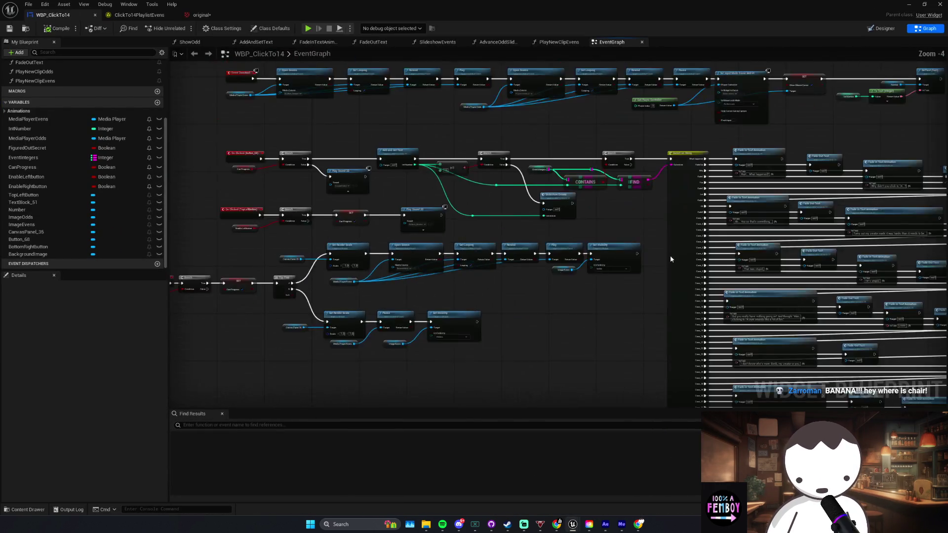
Step: Browse the event graph, inspecting the QUIT BUTTON comment group and the long Switch node
{"action": "scroll", "coordinate": [670, 256], "scroll_direction": "up", "scroll_amount": 2}
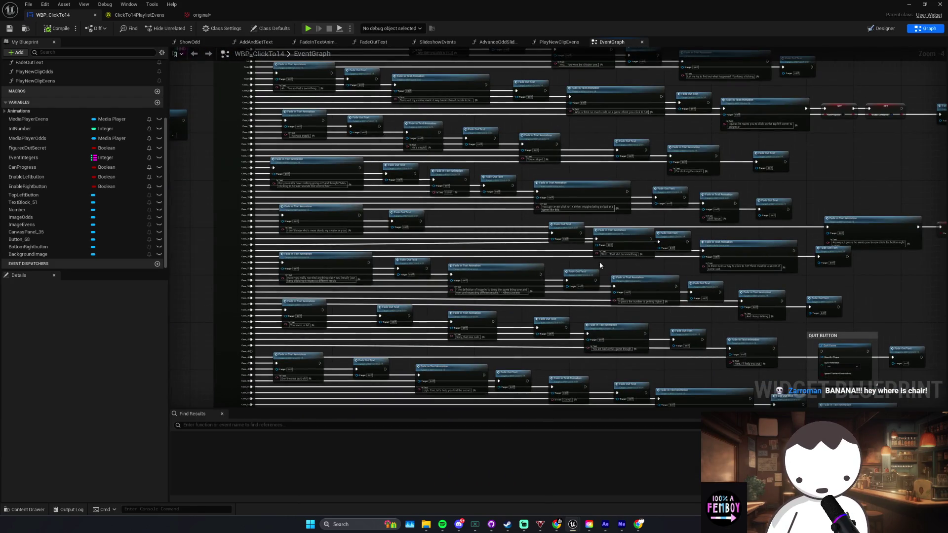
{"action": "scroll", "coordinate": [600, 266], "scroll_direction": "up", "scroll_amount": 3}
{"action": "left_click", "coordinate": [543, 244]}
{"action": "left_click_drag", "start_coordinate": [493, 239], "coordinate": [542, 190]}
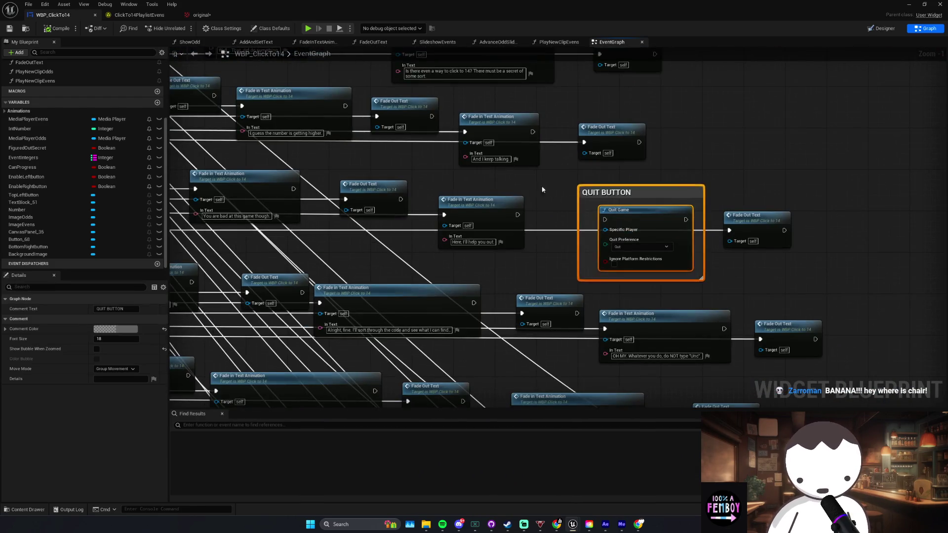
{"action": "scroll", "coordinate": [641, 246], "scroll_direction": "down", "scroll_amount": 5}
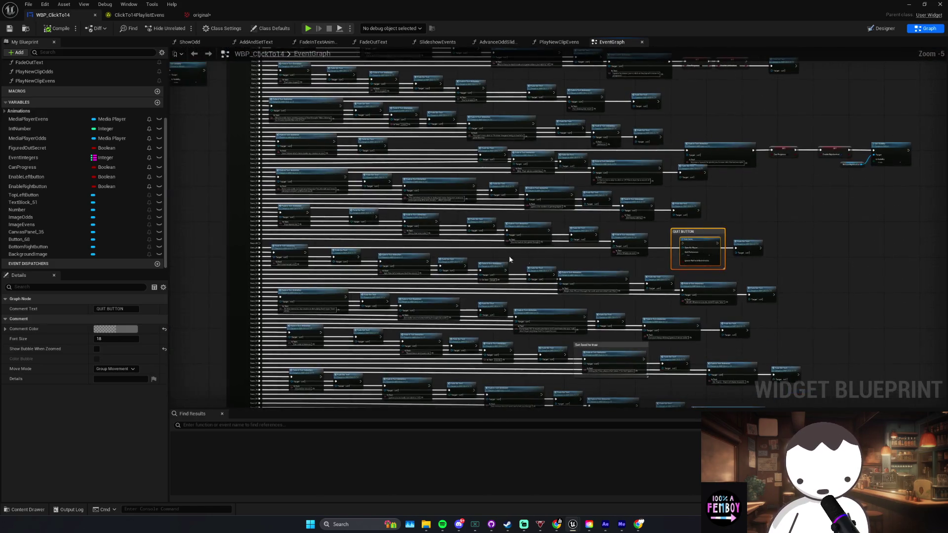
{"action": "left_click", "coordinate": [352, 252]}
{"action": "scroll", "coordinate": [375, 252], "scroll_direction": "up", "scroll_amount": 1}
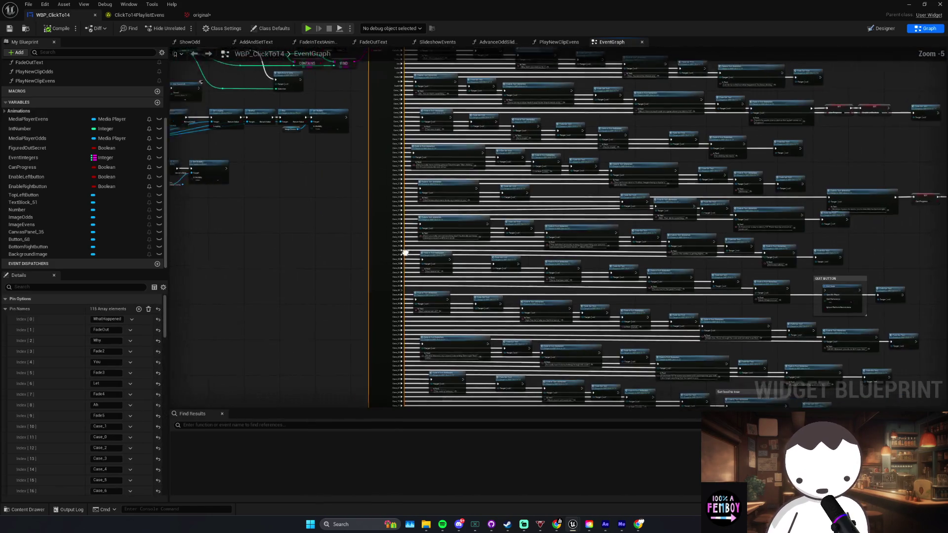
{"action": "scroll", "coordinate": [405, 252], "scroll_direction": "down", "scroll_amount": 2}
{"action": "left_click_drag", "start_coordinate": [365, 359], "coordinate": [475, 321]}
{"action": "scroll", "coordinate": [580, 342], "scroll_direction": "down", "scroll_amount": 2}
{"action": "scroll", "coordinate": [462, 328], "scroll_direction": "up", "scroll_amount": 2}
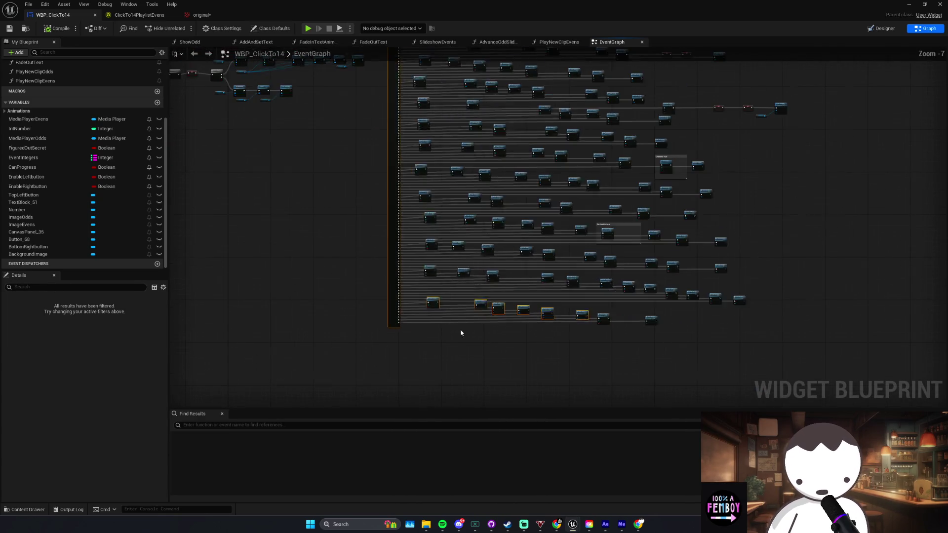
{"action": "mouse_move", "coordinate": [381, 327]}
{"action": "left_mouse_down"}
{"action": "mouse_move", "coordinate": [422, 319]}
{"action": "mouse_move", "coordinate": [431, 457]}
{"action": "left_mouse_up"}
Step: Inspect the neighbouring dialog nodes in the graph, then clear the selection
{"action": "left_click", "coordinate": [454, 275]}
{"action": "left_click", "coordinate": [457, 265]}
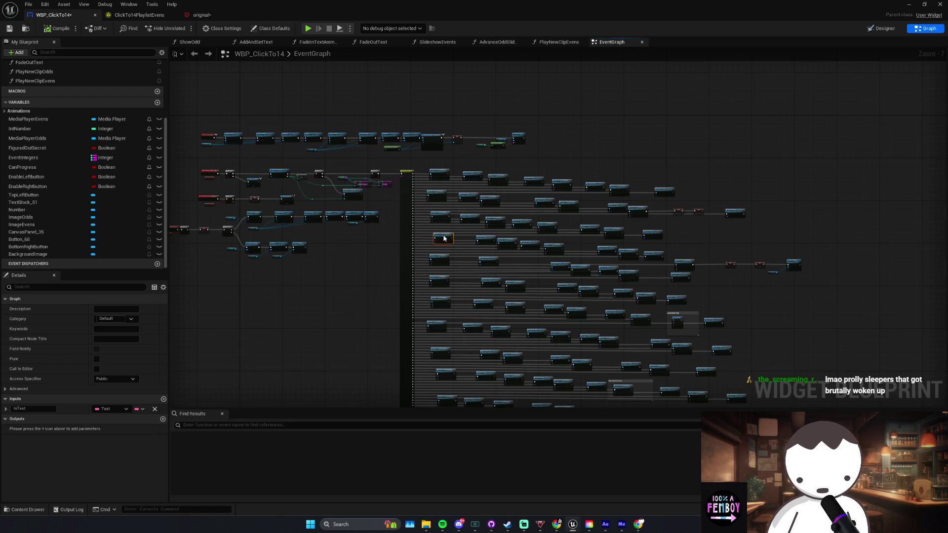
{"action": "scroll", "coordinate": [444, 238], "scroll_direction": "up", "scroll_amount": 2}
{"action": "scroll", "coordinate": [508, 295], "scroll_direction": "down", "scroll_amount": 3}
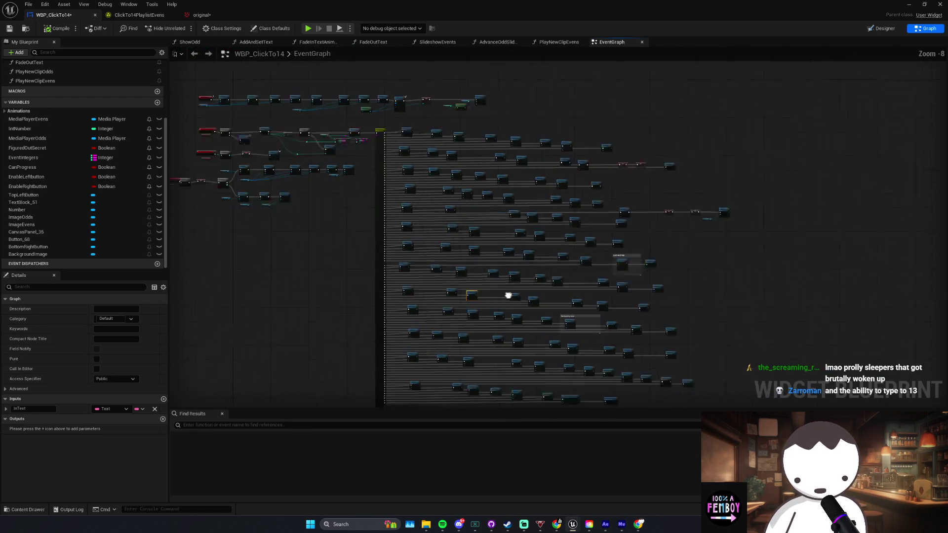
{"action": "left_click_drag", "start_coordinate": [508, 296], "coordinate": [487, 269]}
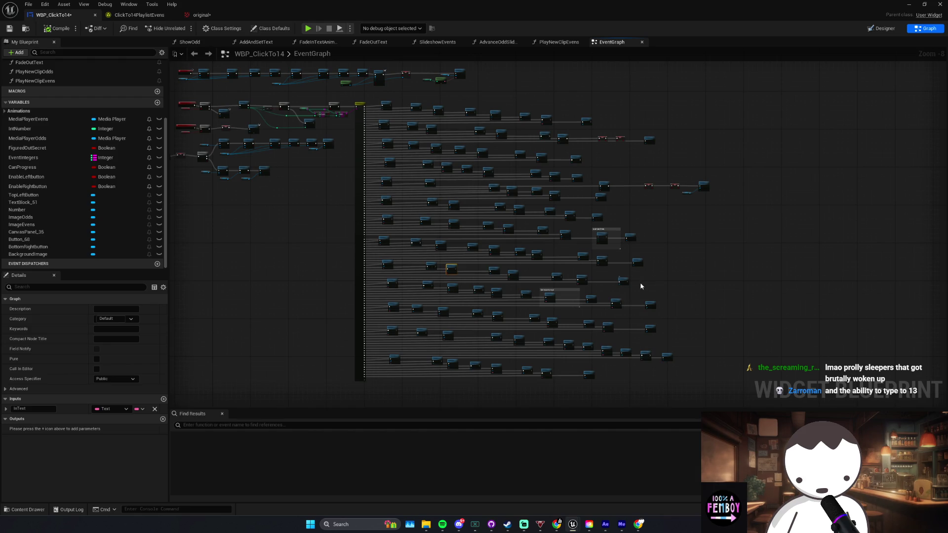
{"action": "scroll", "coordinate": [398, 274], "scroll_direction": "up", "scroll_amount": 3}
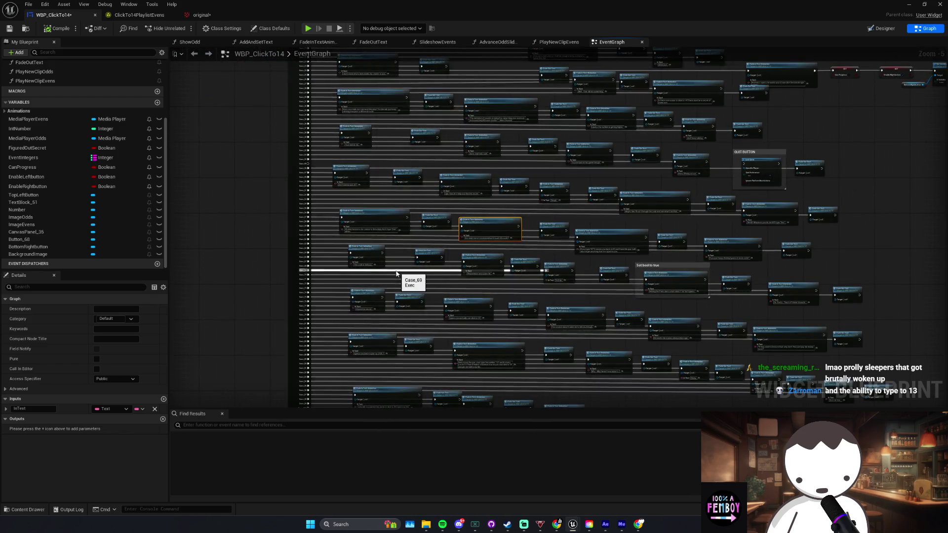
{"action": "scroll", "coordinate": [399, 274], "scroll_direction": "down", "scroll_amount": 1}
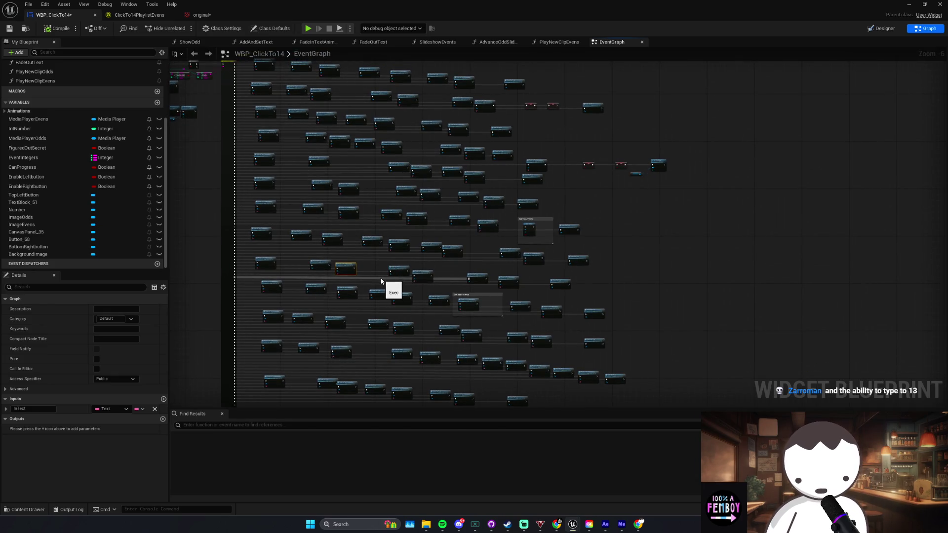
{"action": "right_click", "coordinate": [419, 275]}
{"action": "left_click", "coordinate": [479, 278]}
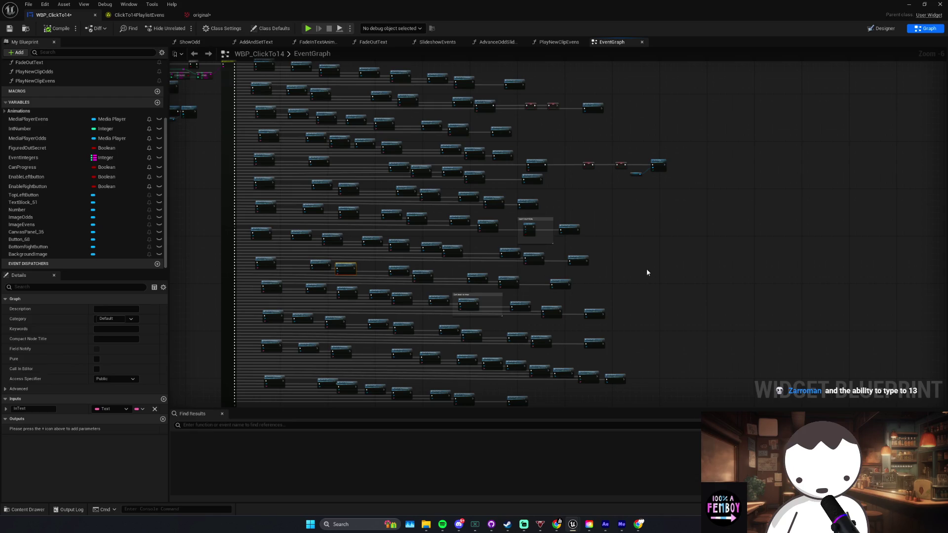
{"action": "left_click", "coordinate": [682, 273]}
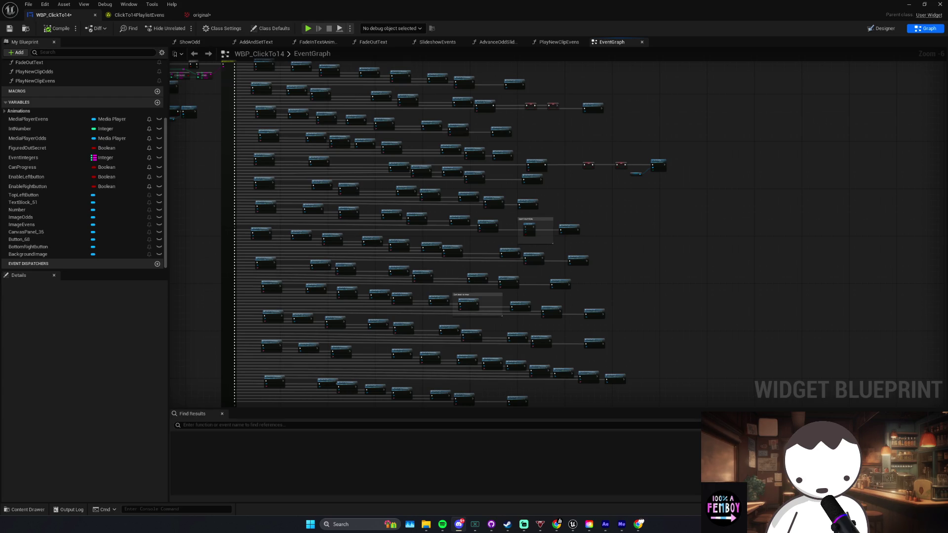
{"action": "scroll", "coordinate": [637, 212], "scroll_direction": "down", "scroll_amount": 2}
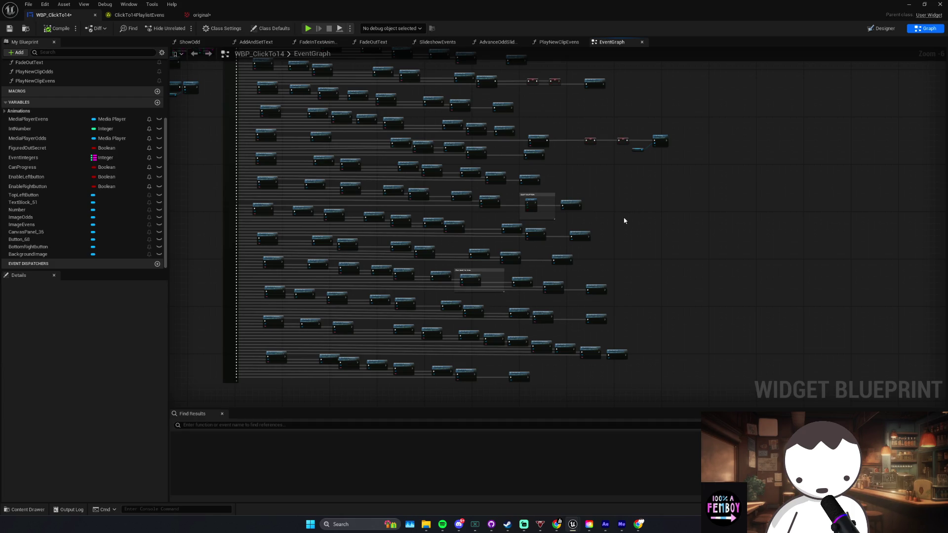
{"action": "scroll", "coordinate": [624, 221], "scroll_direction": "up", "scroll_amount": 2}
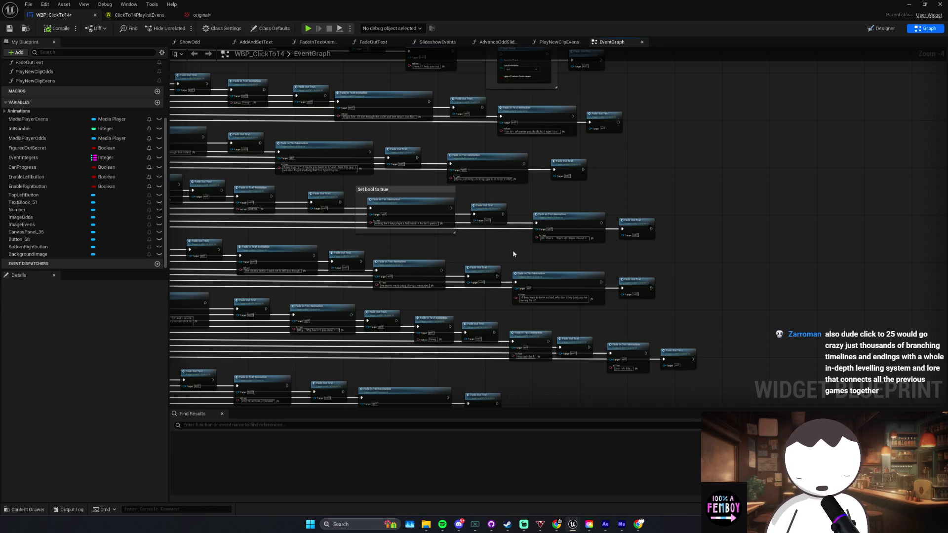
Step: Nudge the Fade In Text Animation node and the SET Enable Rightbutton node slightly left
{"action": "left_click_drag", "start_coordinate": [508, 251], "coordinate": [557, 187]}
{"action": "mouse_move", "coordinate": [561, 254]}
{"action": "left_mouse_down"}
{"action": "mouse_move", "coordinate": [506, 303]}
{"action": "mouse_move", "coordinate": [515, 309]}
{"action": "mouse_move", "coordinate": [537, 257]}
{"action": "mouse_move", "coordinate": [650, 269]}
{"action": "mouse_move", "coordinate": [629, 268]}
{"action": "left_mouse_up"}
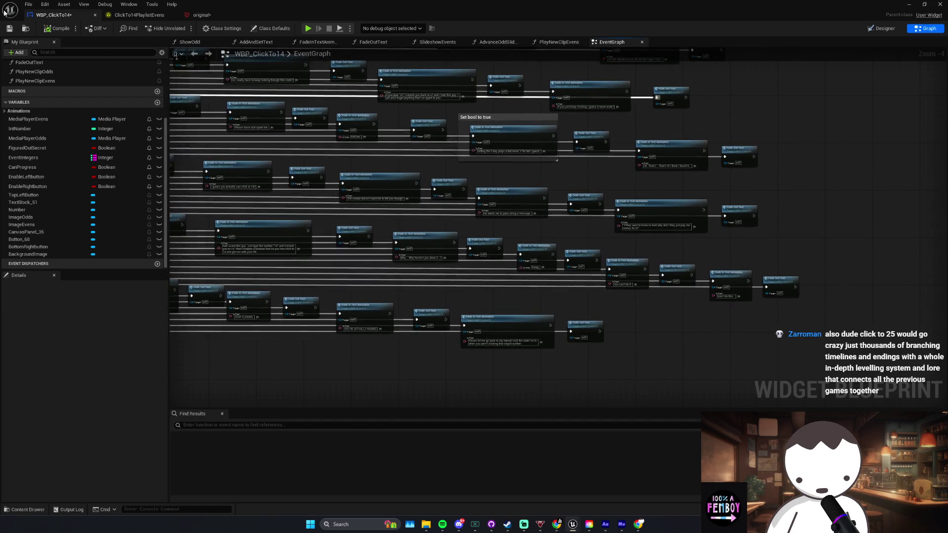
{"action": "scroll", "coordinate": [609, 213], "scroll_direction": "down", "scroll_amount": 2}
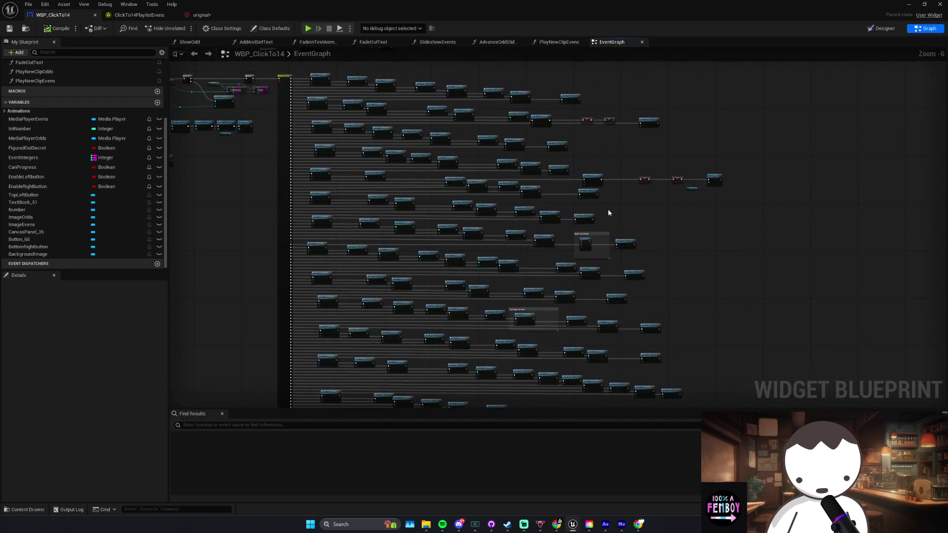
{"action": "scroll", "coordinate": [609, 213], "scroll_direction": "up", "scroll_amount": 3}
{"action": "left_click", "coordinate": [590, 226]}
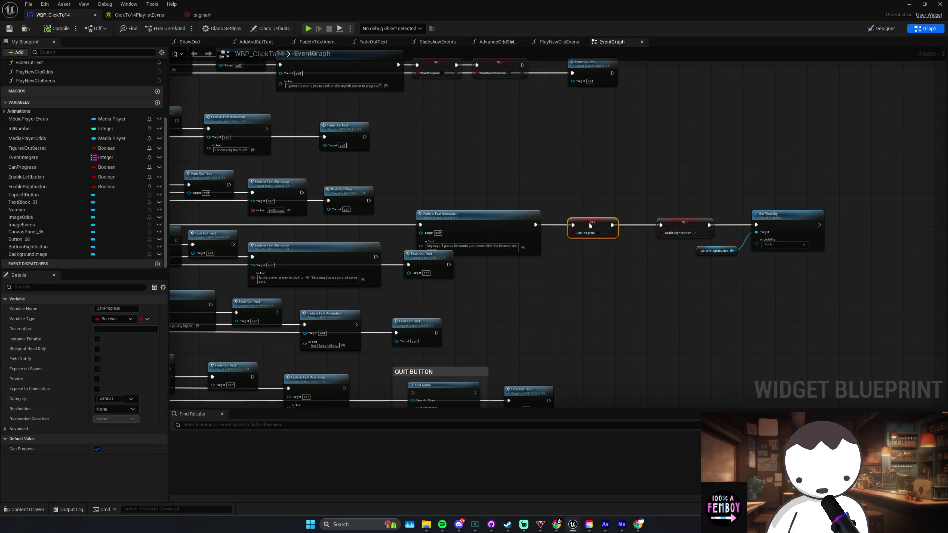
{"action": "mouse_move", "coordinate": [692, 228]}
{"action": "left_mouse_down"}
{"action": "mouse_move", "coordinate": [680, 228]}
{"action": "mouse_move", "coordinate": [635, 289]}
{"action": "mouse_move", "coordinate": [561, 275]}
{"action": "left_mouse_up"}
{"action": "left_click", "coordinate": [775, 262]}
Step: Bring the QUIT BUTTON group into view, then switch WBP_ClickTo14 to the Designer layout
{"action": "scroll", "coordinate": [739, 290], "scroll_direction": "down", "scroll_amount": 1}
{"action": "scroll", "coordinate": [542, 199], "scroll_direction": "down", "scroll_amount": 2}
{"action": "scroll", "coordinate": [566, 295], "scroll_direction": "up", "scroll_amount": 2}
{"action": "scroll", "coordinate": [567, 295], "scroll_direction": "up", "scroll_amount": 1}
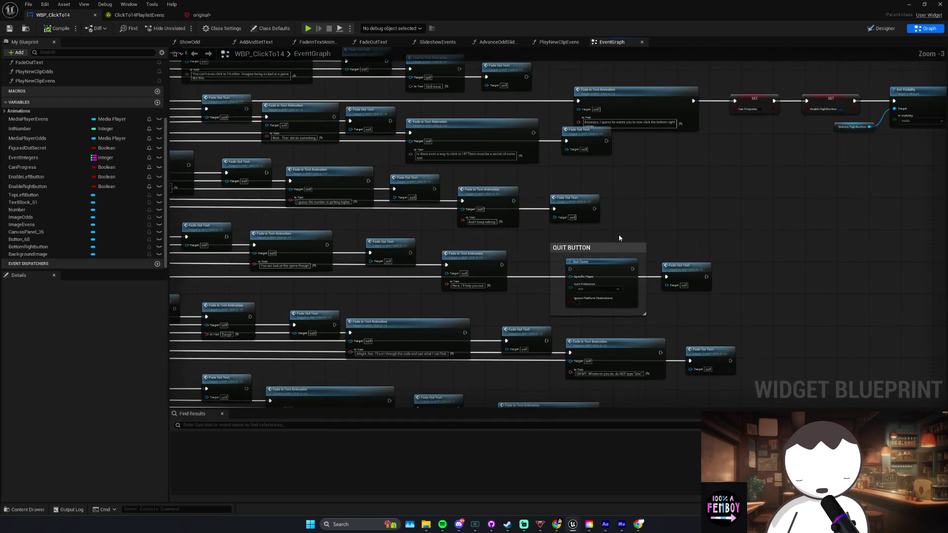
{"action": "left_click_drag", "start_coordinate": [665, 212], "coordinate": [775, 181]}
{"action": "left_click", "coordinate": [882, 28]}
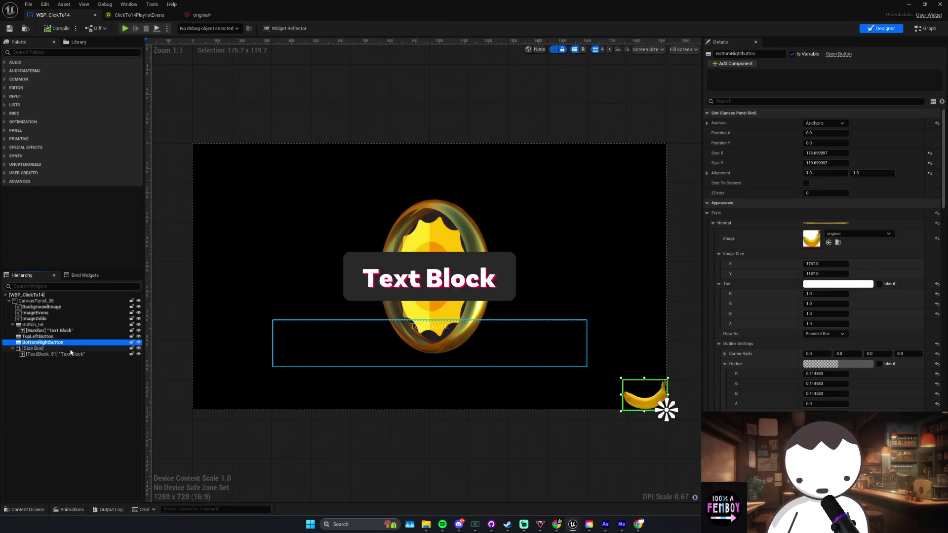
Step: Paste a copy of the counter button at position 0, 0 with alignment 1.0, 0
{"action": "left_click", "coordinate": [51, 329]}
{"action": "key", "text": "ctrl+v"}
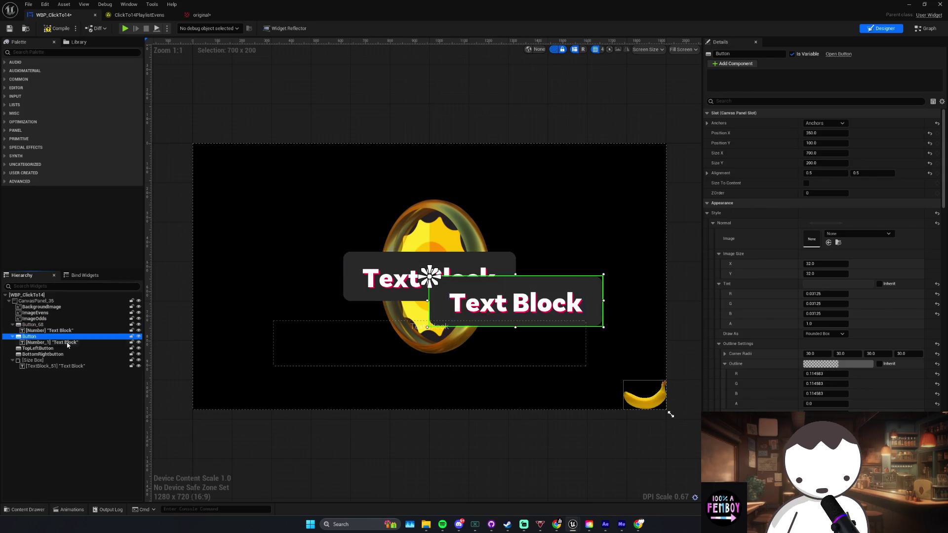
{"action": "left_click", "coordinate": [840, 133]}
{"action": "type", "text": "0"}
{"action": "key", "text": "Tab"}
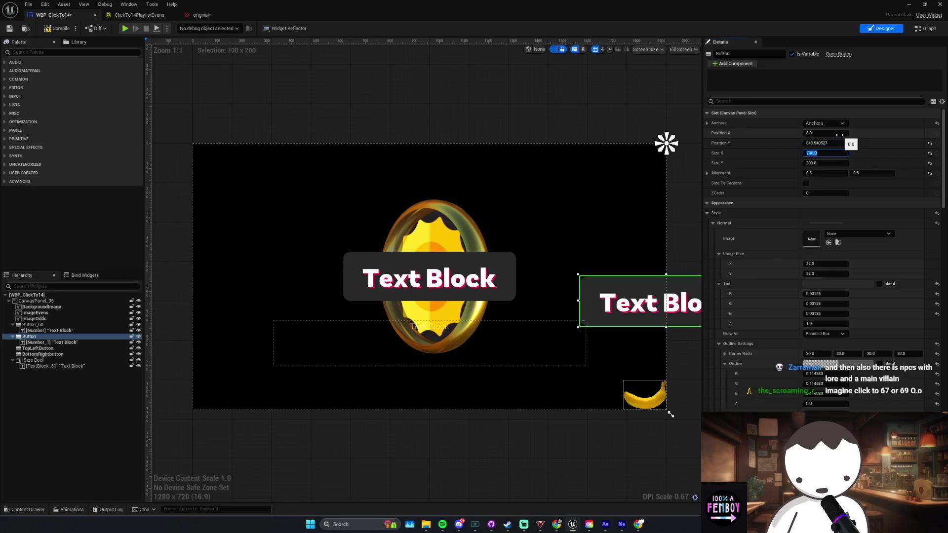
{"action": "key", "text": "Tab"}
{"action": "type", "text": "0"}
{"action": "key", "text": "Tab"}
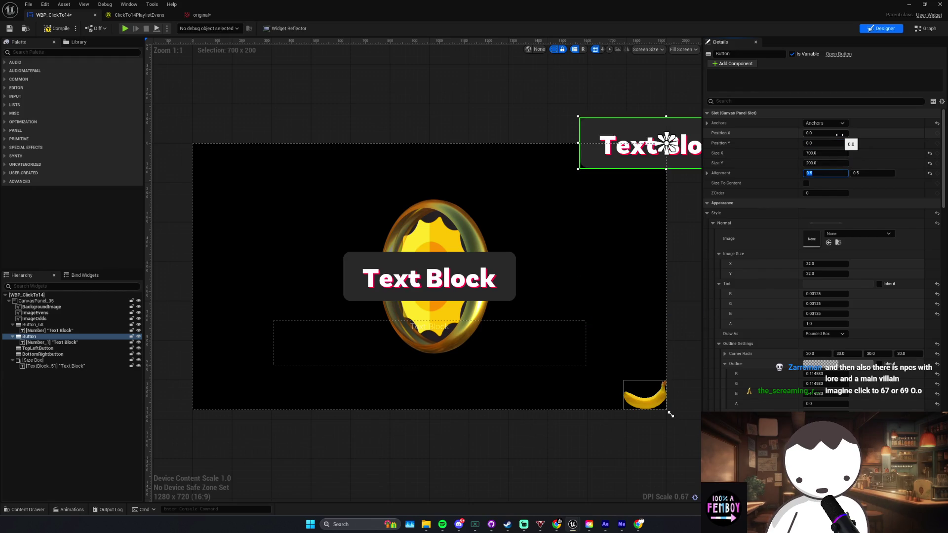
{"action": "type", "text": "1"}
{"action": "key", "text": "Return"}
{"action": "type", "text": "0"}
{"action": "key", "text": "Return"}
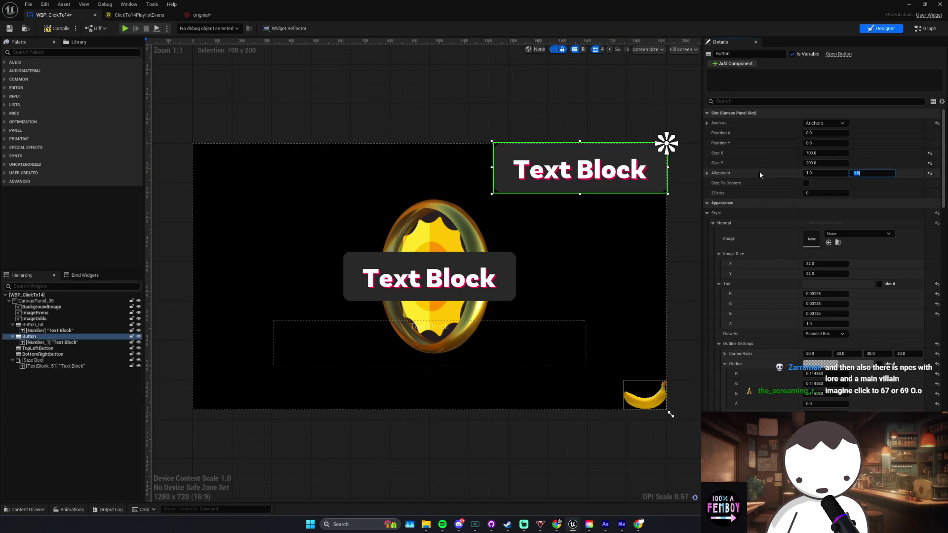
Step: Shrink the copied button, label it Quit, and save the widget blueprint
{"action": "left_click_drag", "start_coordinate": [490, 194], "coordinate": [546, 186]}
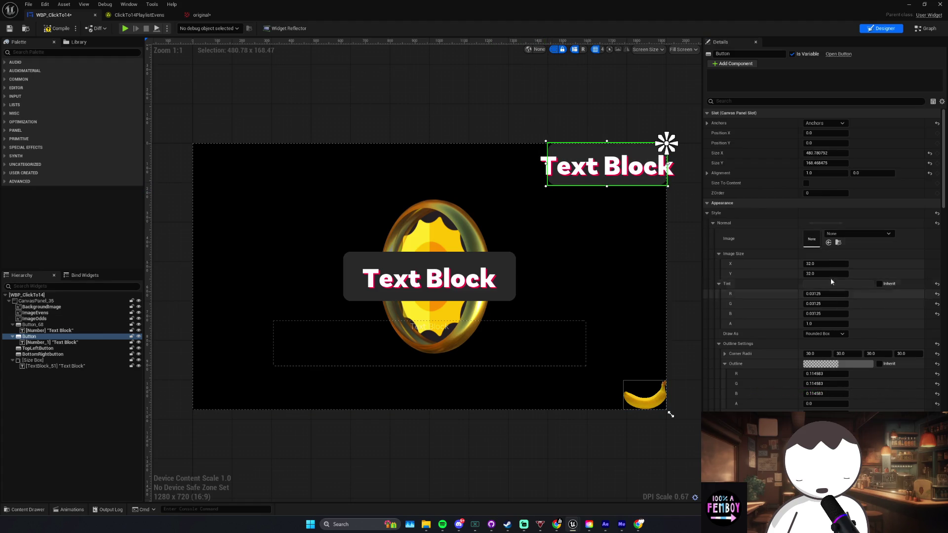
{"action": "key", "text": "Down"}
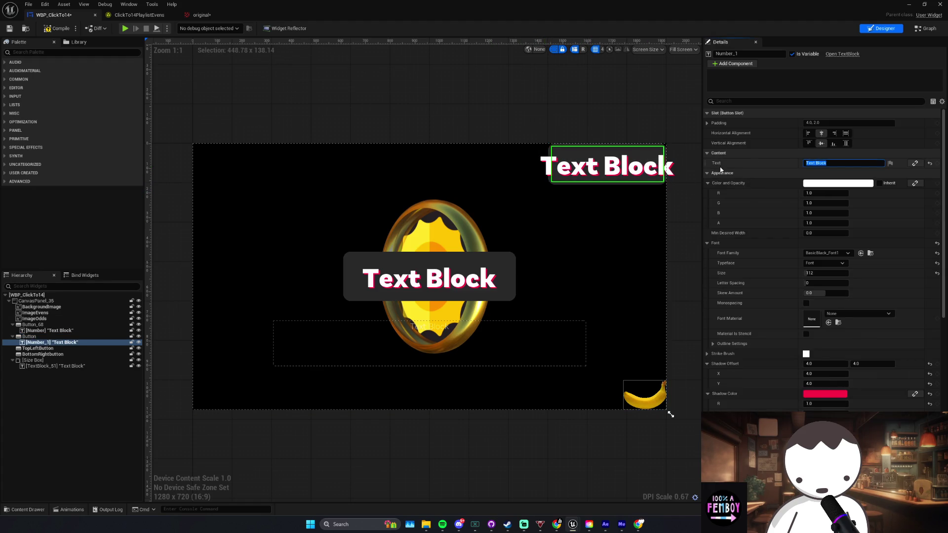
{"action": "type", "text": "Quit"}
{"action": "key", "text": "Return"}
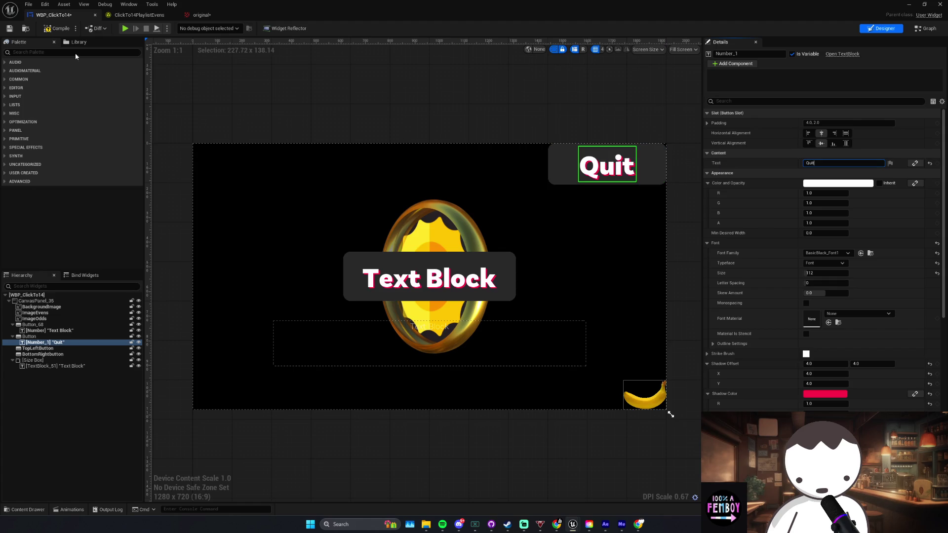
{"action": "left_click", "coordinate": [10, 29]}
Step: Resize the top-right Quit button to about 300.6 by 180.48 and return to the event graph
{"action": "left_click", "coordinate": [688, 220]}
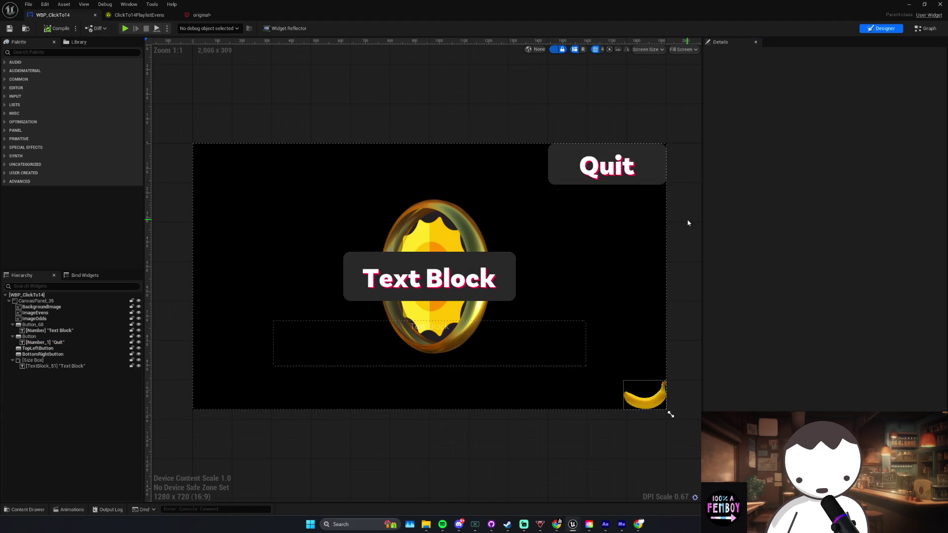
{"action": "left_click", "coordinate": [567, 174]}
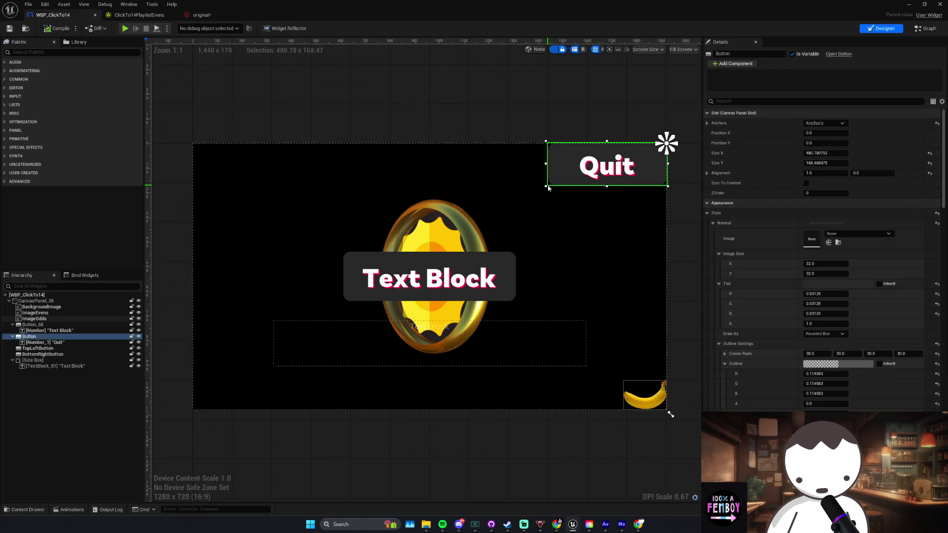
{"action": "left_click_drag", "start_coordinate": [546, 186], "coordinate": [591, 189]}
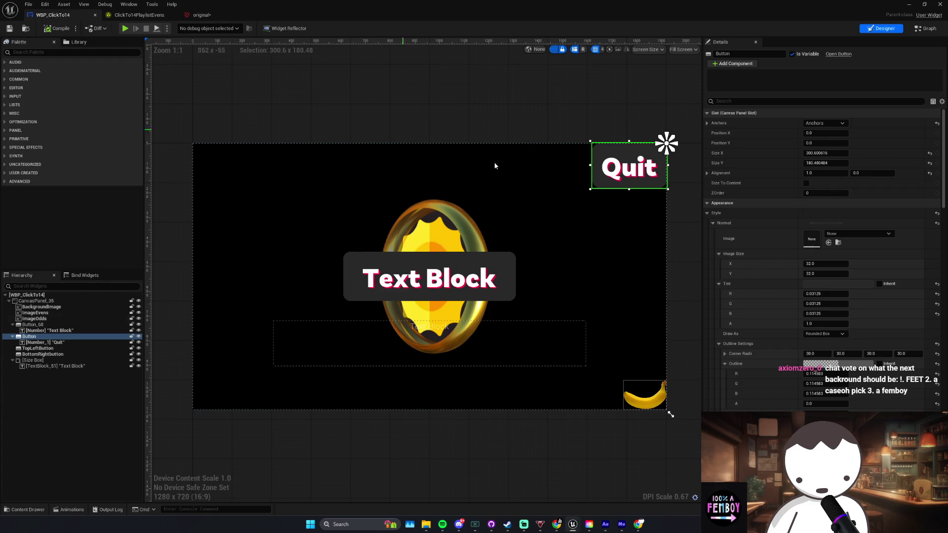
{"action": "scroll", "coordinate": [822, 256], "scroll_direction": "down", "scroll_amount": 15}
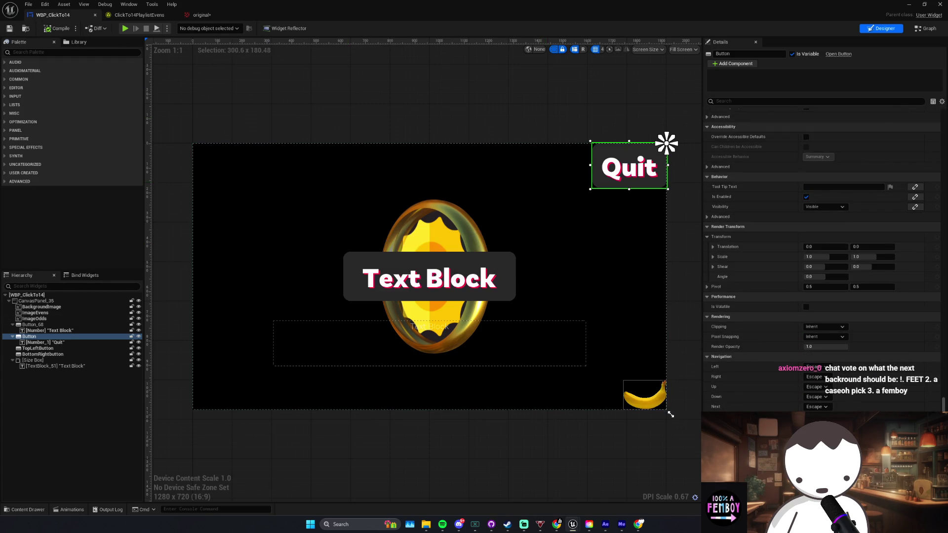
{"action": "left_click", "coordinate": [926, 28]}
{"action": "scroll", "coordinate": [393, 269], "scroll_direction": "down", "scroll_amount": 6}
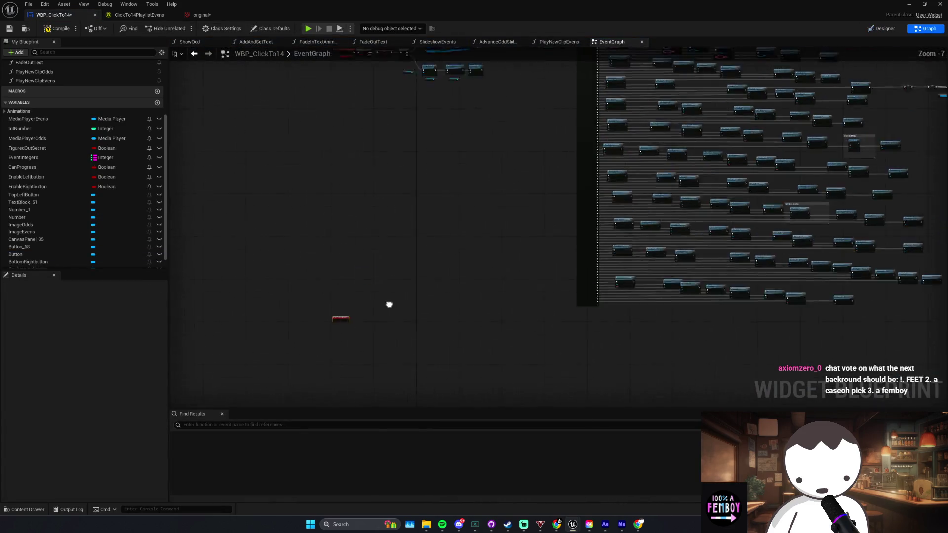
Step: Add a Quit Game node with the Quit preference after the button's On Clicked event, then save
{"action": "scroll", "coordinate": [355, 193], "scroll_direction": "up", "scroll_amount": 3}
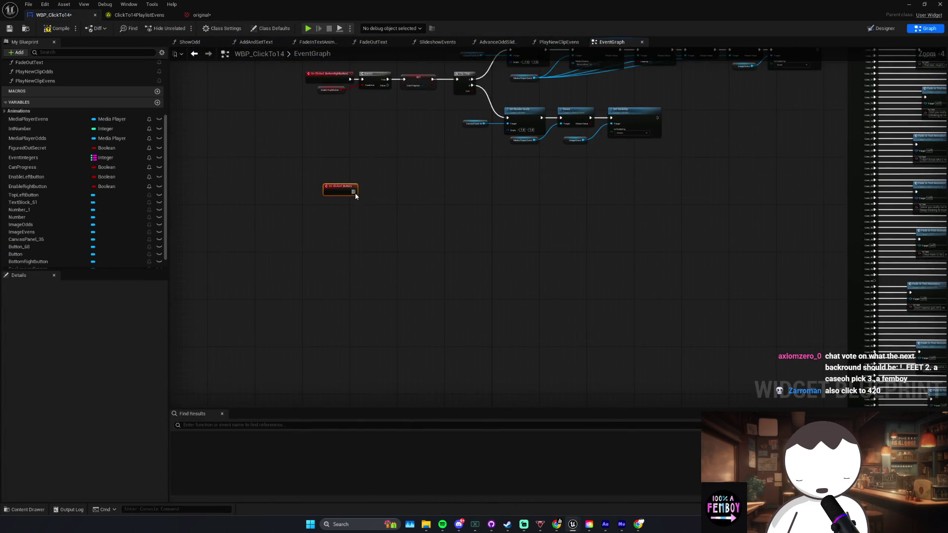
{"action": "left_click_drag", "start_coordinate": [354, 191], "coordinate": [371, 197]}
{"action": "type", "text": "quit game"}
{"action": "key", "text": "Return"}
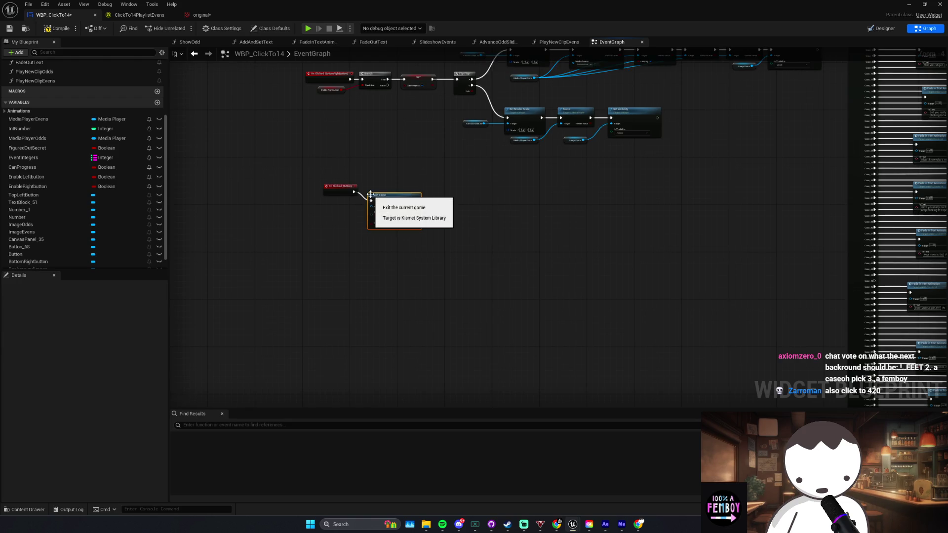
{"action": "scroll", "coordinate": [400, 191], "scroll_direction": "up", "scroll_amount": 3}
{"action": "left_click", "coordinate": [400, 215]}
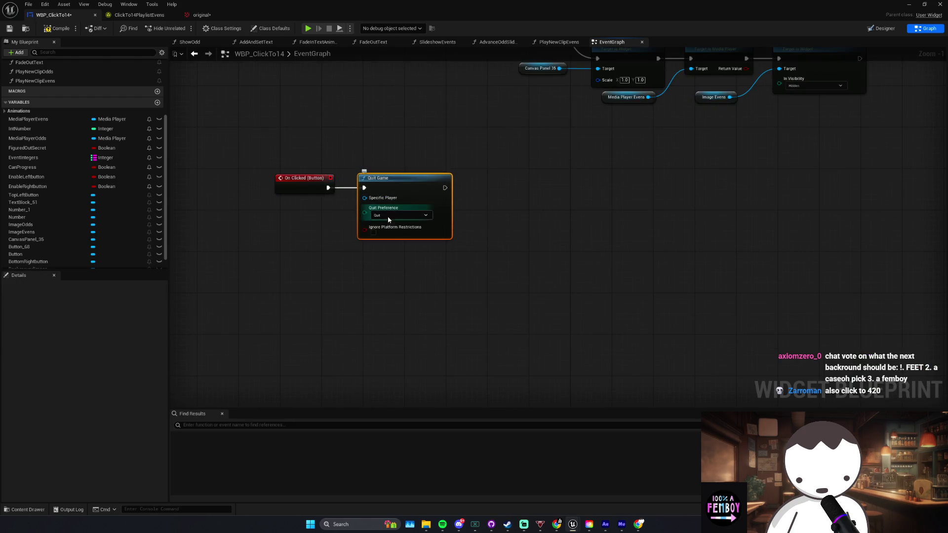
{"action": "left_click", "coordinate": [414, 169]}
{"action": "left_click_drag", "start_coordinate": [414, 169], "coordinate": [452, 206]}
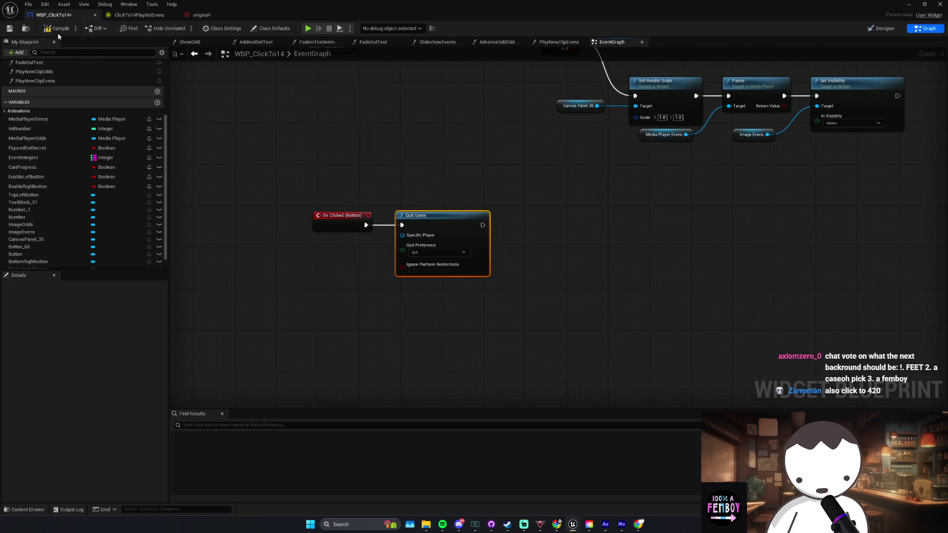
{"action": "left_click", "coordinate": [9, 29]}
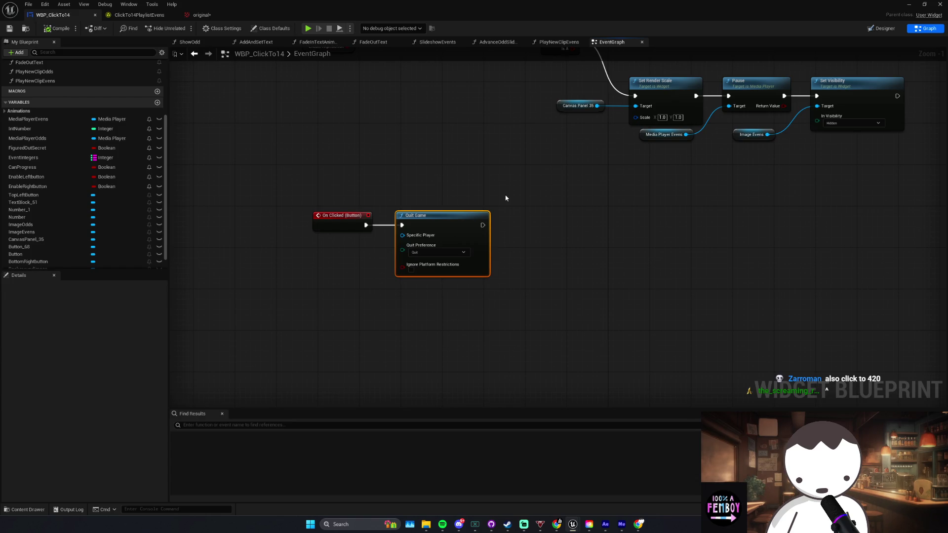
Step: Gate Quit Game behind a Branch on a new CanQuit boolean, wiring True to Quit Game
{"action": "left_click_drag", "start_coordinate": [447, 224], "coordinate": [681, 223]}
{"action": "left_click", "coordinate": [445, 216]}
{"action": "mouse_move", "coordinate": [443, 225]}
{"action": "left_mouse_down"}
{"action": "mouse_move", "coordinate": [366, 225]}
{"action": "mouse_move", "coordinate": [424, 254]}
{"action": "left_mouse_up"}
{"action": "left_click", "coordinate": [461, 278]}
{"action": "type", "text": "CanQuit"}
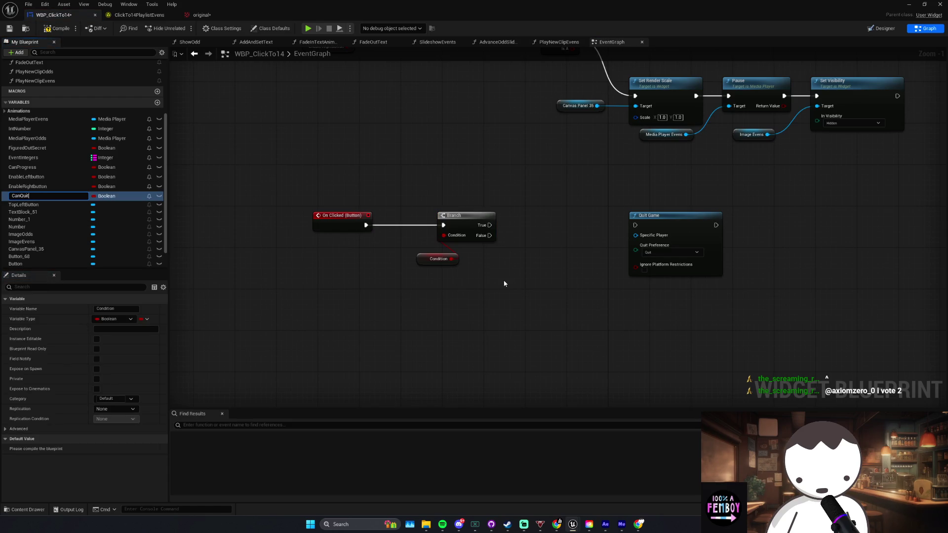
{"action": "left_click", "coordinate": [428, 259]}
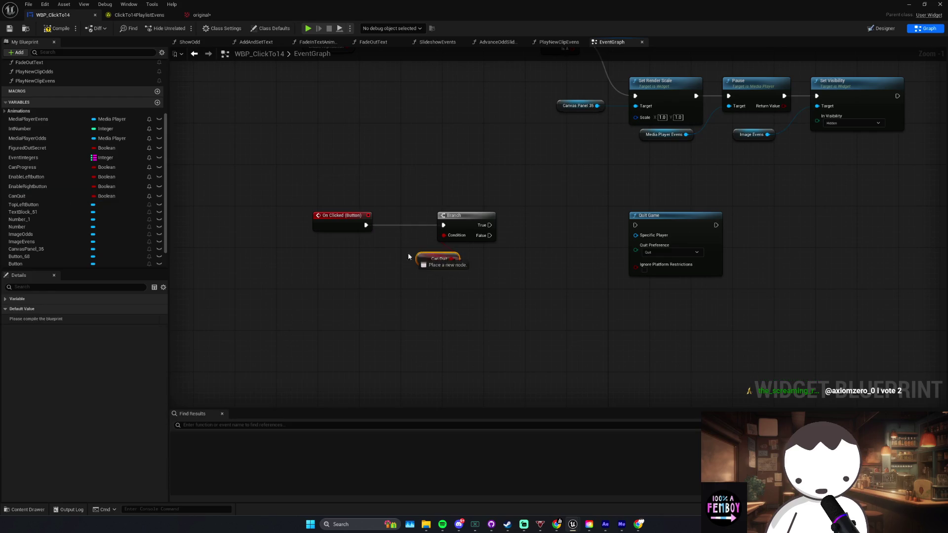
{"action": "left_click_drag", "start_coordinate": [428, 259], "coordinate": [359, 243]}
{"action": "mouse_move", "coordinate": [489, 225]}
{"action": "left_mouse_down"}
{"action": "mouse_move", "coordinate": [636, 226]}
{"action": "mouse_move", "coordinate": [625, 216]}
{"action": "left_mouse_up"}
{"action": "left_click", "coordinate": [495, 293]}
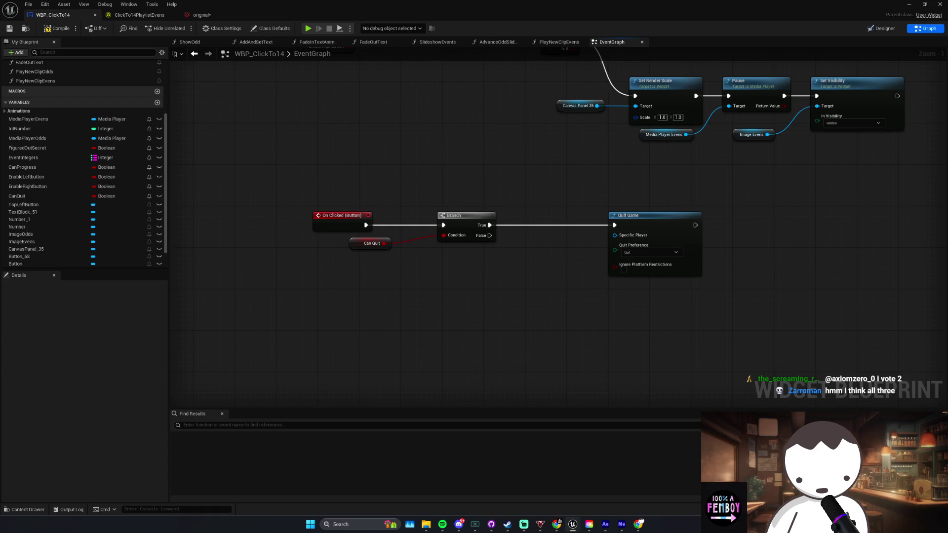
{"action": "key", "text": "alt+Tab"}
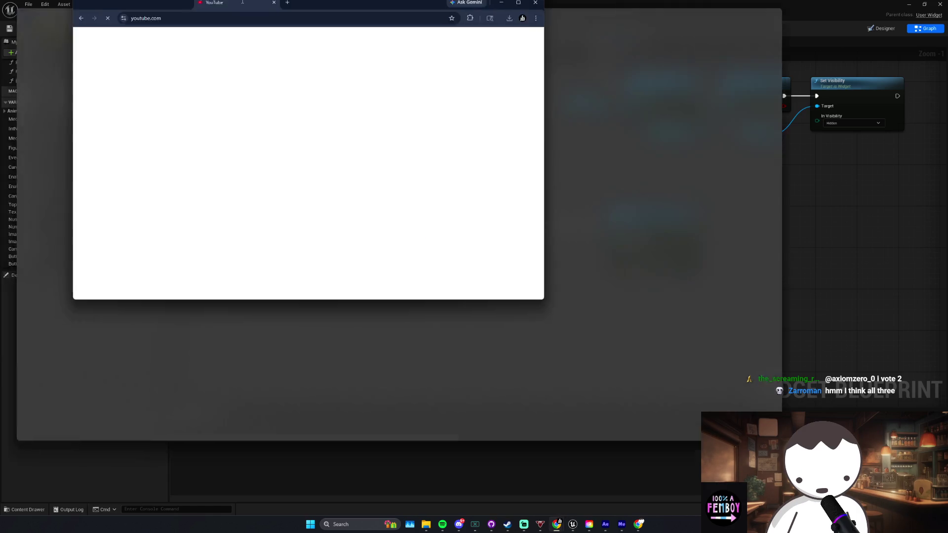
Step: Start the 'Garry's Mod 2 Is Finally Here!' YouTube video, then bring Streamlabs Desktop forward
{"action": "key", "text": "alt+Tab"}
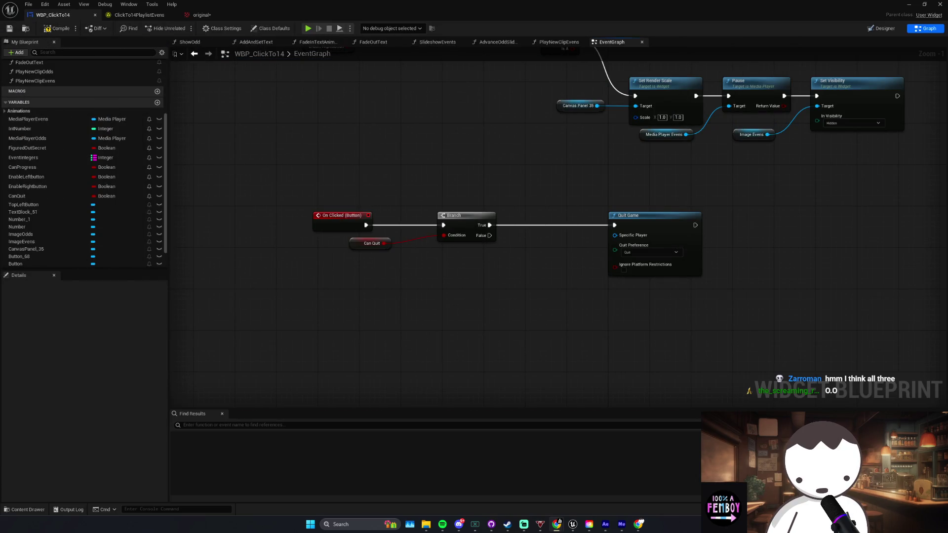
{"action": "key", "text": "alt+Tab"}
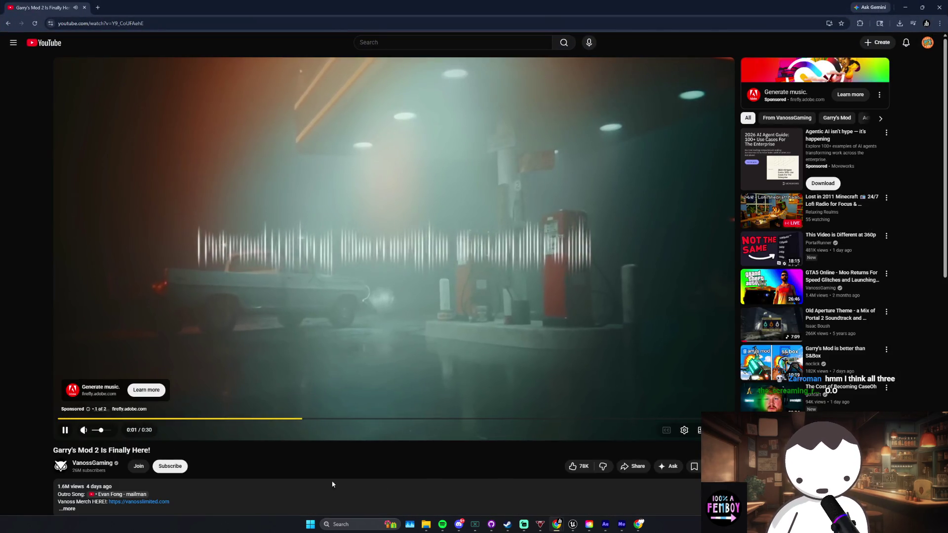
{"action": "left_click", "coordinate": [523, 526]}
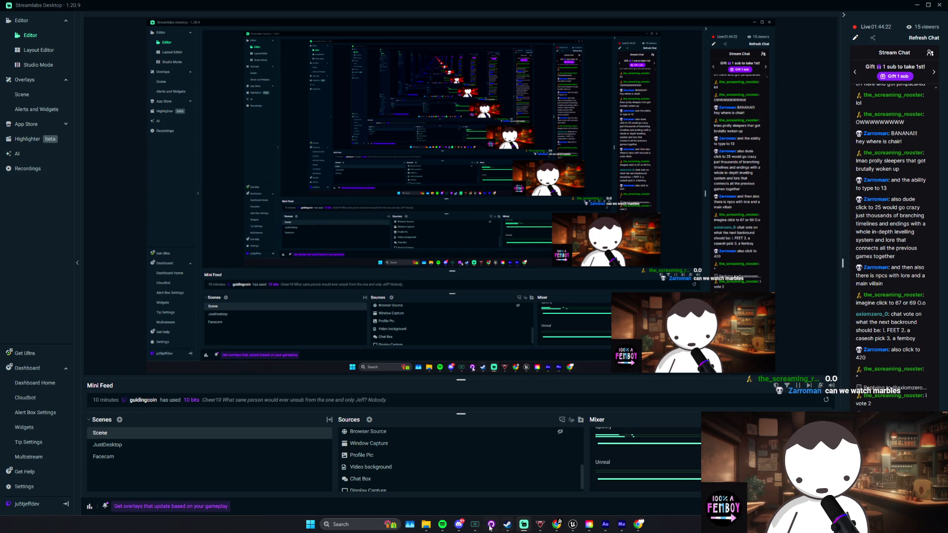
Step: Point the Chrome audio source at the Garry's Mod 2 YouTube window, minimize Streamlabs, and skip the ad
{"action": "left_click", "coordinate": [442, 525]}
{"action": "left_click", "coordinate": [654, 467]}
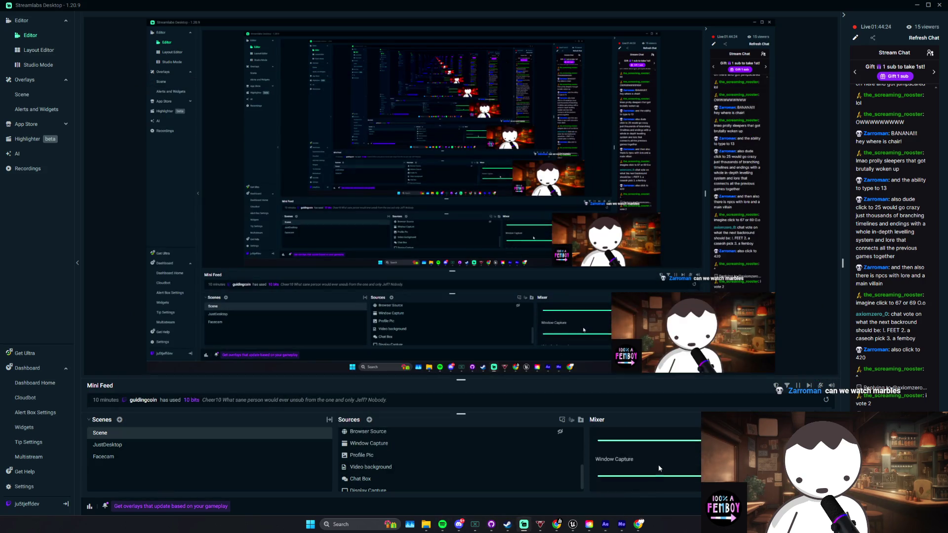
{"action": "scroll", "coordinate": [387, 452], "scroll_direction": "up", "scroll_amount": 3}
{"action": "scroll", "coordinate": [387, 452], "scroll_direction": "up", "scroll_amount": 2}
{"action": "double_click", "coordinate": [388, 456]}
{"action": "left_click", "coordinate": [494, 288]}
{"action": "left_click", "coordinate": [486, 253]}
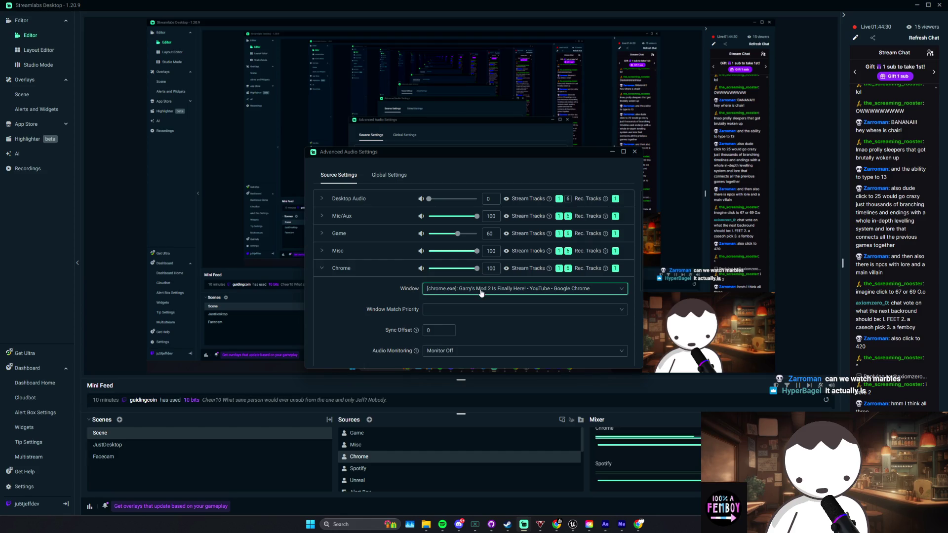
{"action": "left_click", "coordinate": [635, 154]}
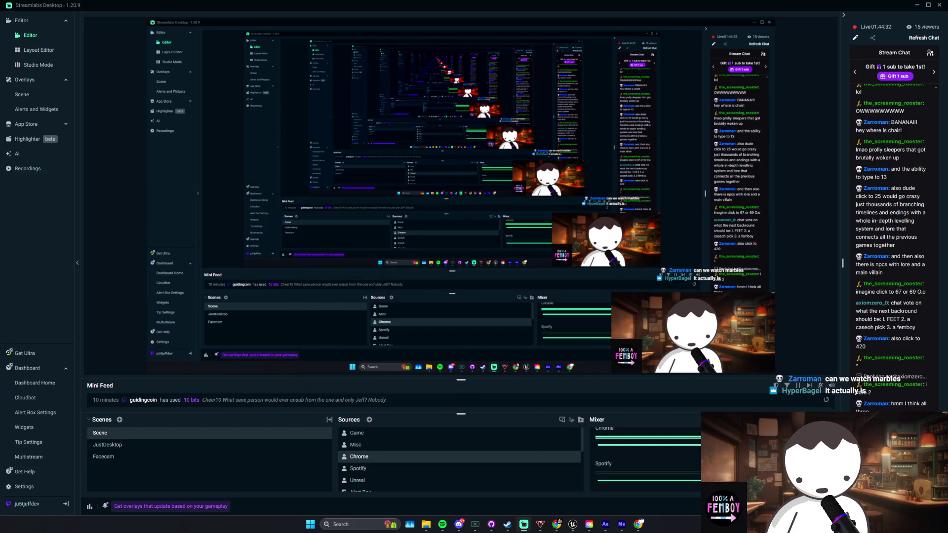
{"action": "left_click", "coordinate": [916, 5]}
{"action": "left_click", "coordinate": [705, 408]}
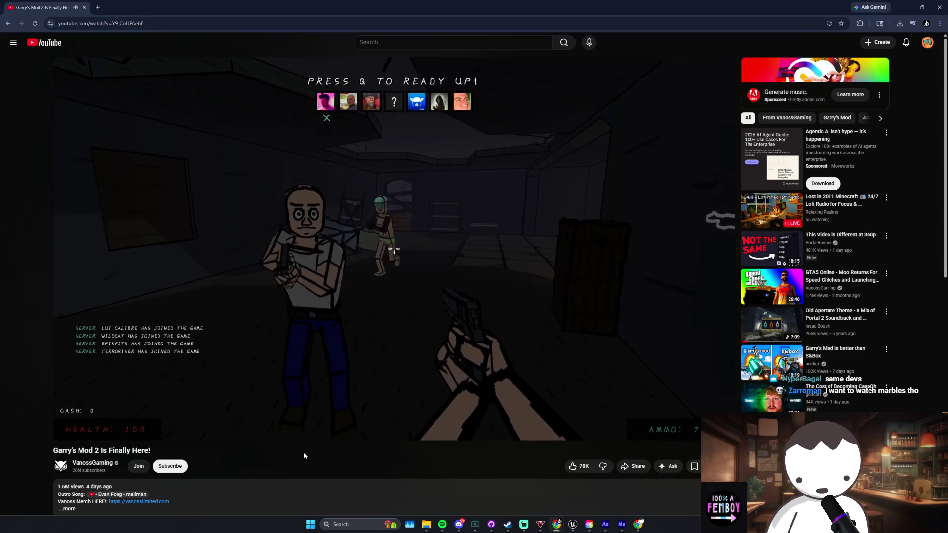
Step: Pause Garry's Mod 2, search YouTube for 'marble races', and play the Marble League 2025 video
{"action": "left_click", "coordinate": [389, 286]}
{"action": "left_click", "coordinate": [422, 41]}
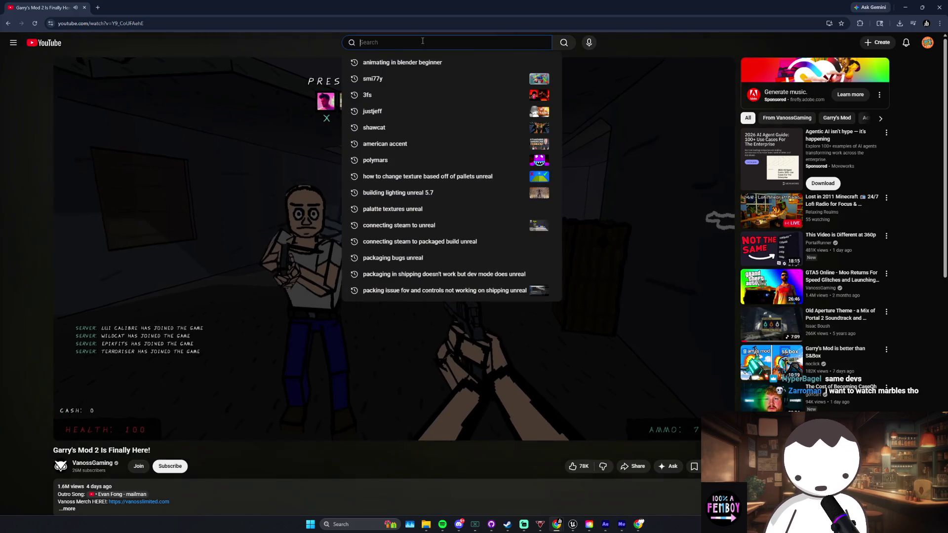
{"action": "type", "text": "marble races"}
{"action": "key", "text": "Return"}
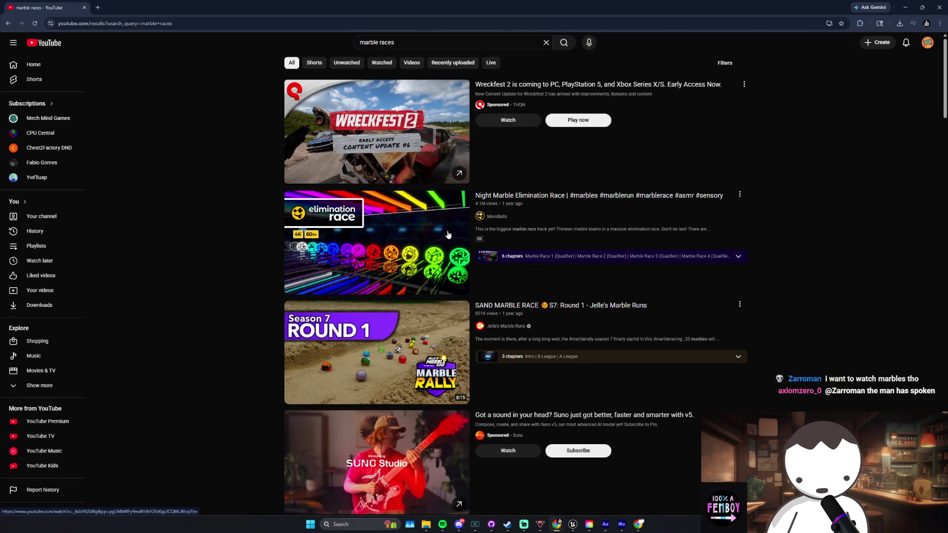
{"action": "left_click", "coordinate": [326, 257]}
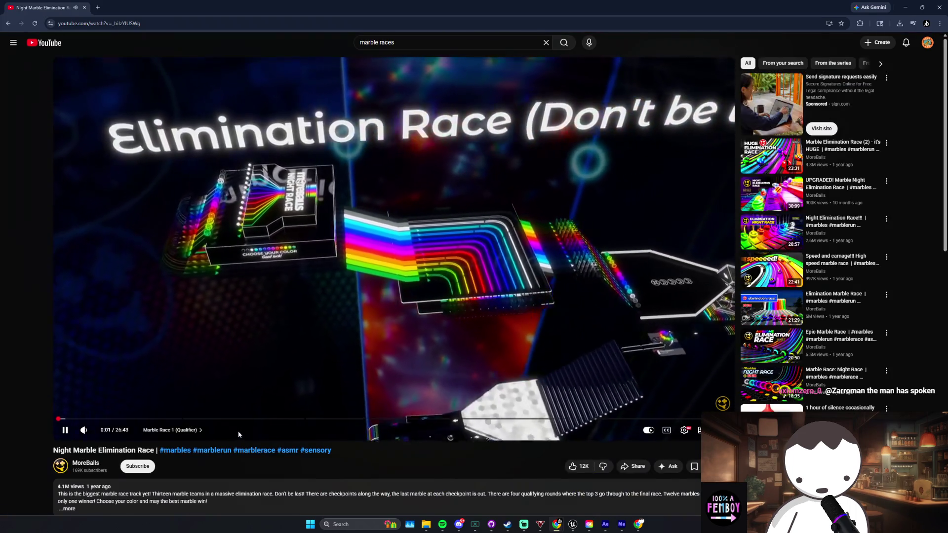
{"action": "key", "text": "alt+Left"}
{"action": "scroll", "coordinate": [399, 319], "scroll_direction": "down", "scroll_amount": 2}
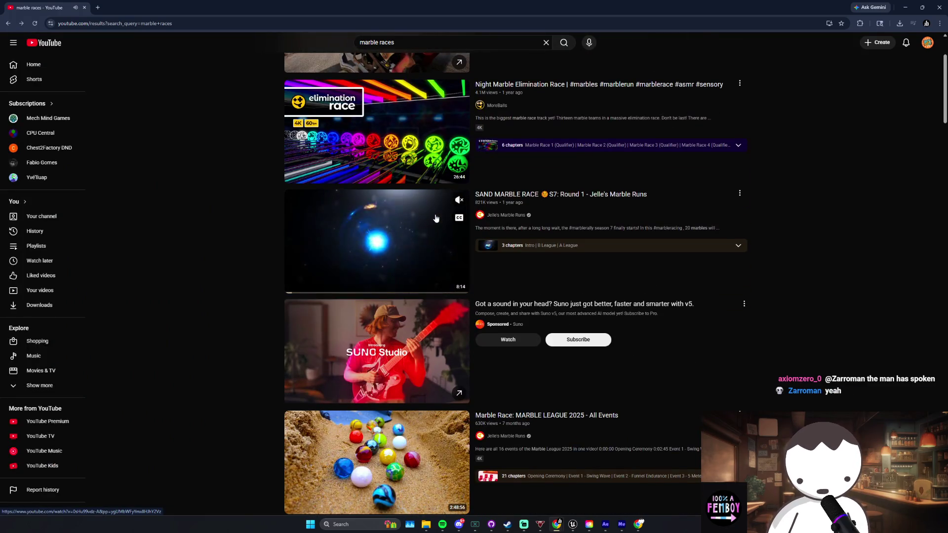
{"action": "scroll", "coordinate": [405, 400], "scroll_direction": "down", "scroll_amount": 2}
{"action": "left_click", "coordinate": [405, 400]}
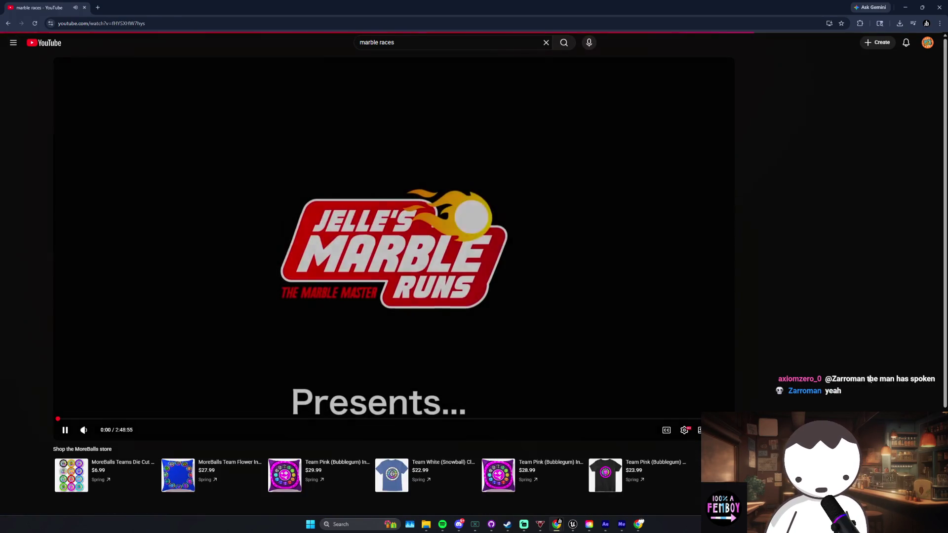
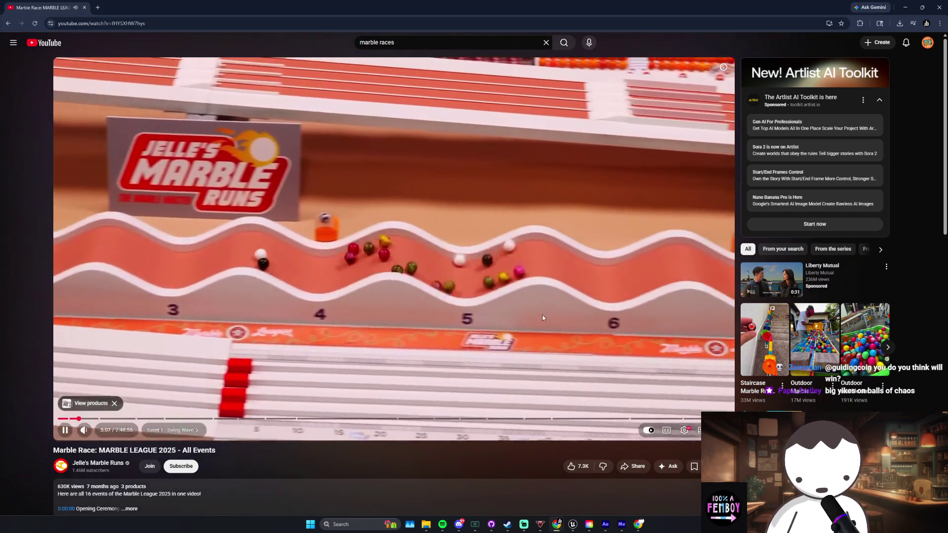
Step: Pause the marble race video and minimize Chrome to bring the Unreal editor forward
{"action": "left_click", "coordinate": [494, 356]}
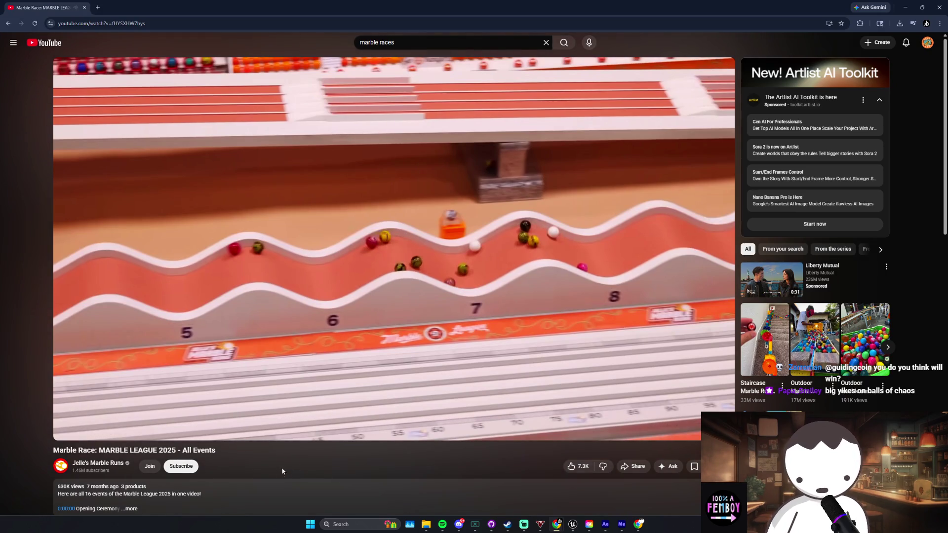
{"action": "left_click", "coordinate": [922, 8]}
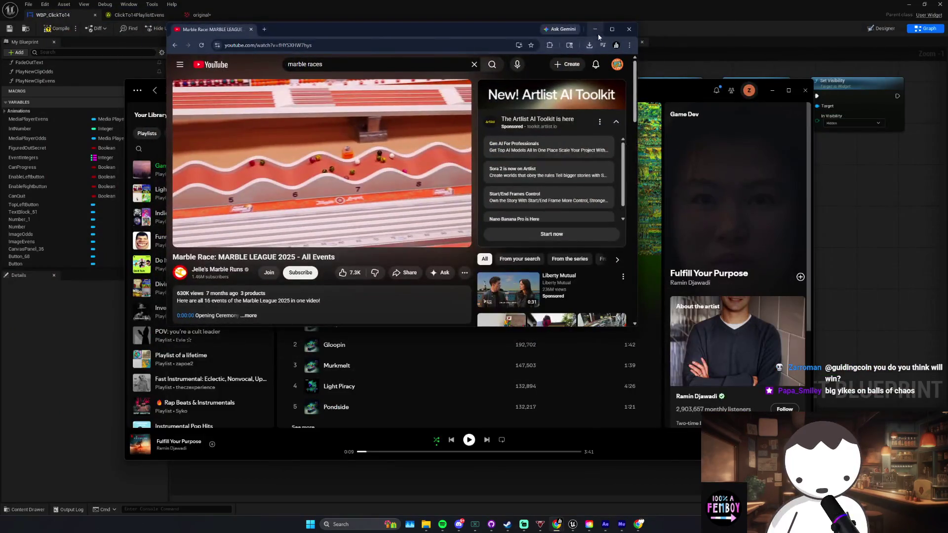
{"action": "left_click", "coordinate": [596, 33]}
{"action": "left_click", "coordinate": [851, 217]}
{"action": "left_click", "coordinate": [442, 524]}
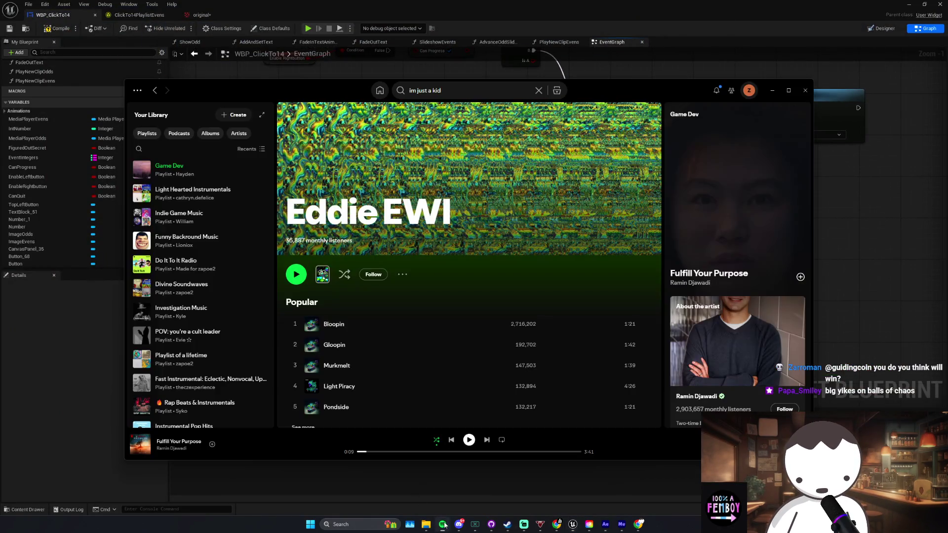
{"action": "key", "text": "alt+Tab"}
Step: Save the blueprint, inspect the CanQuit variable, and compile the widget
{"action": "key", "text": "ctrl+s"}
{"action": "scroll", "coordinate": [487, 333], "scroll_direction": "down", "scroll_amount": 2}
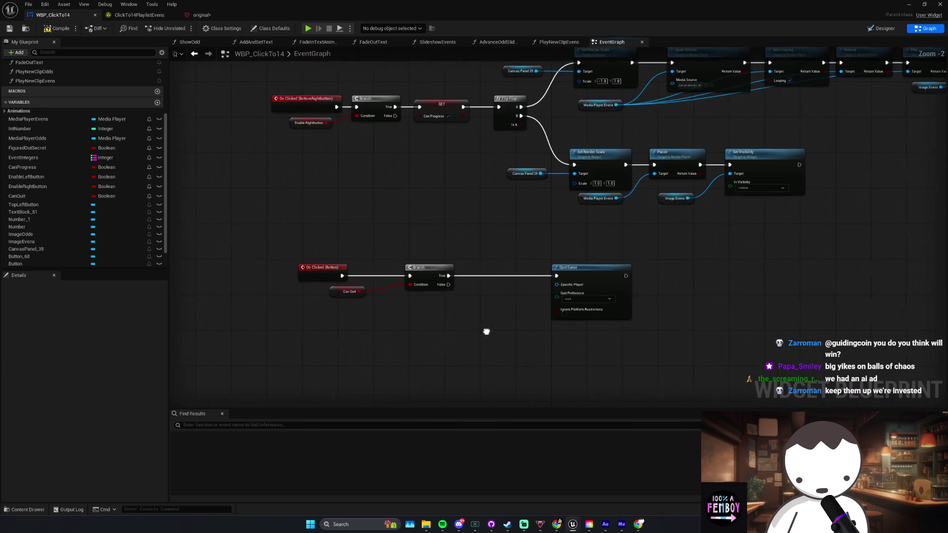
{"action": "scroll", "coordinate": [482, 331], "scroll_direction": "up", "scroll_amount": 3}
{"action": "scroll", "coordinate": [476, 351], "scroll_direction": "up", "scroll_amount": 3}
{"action": "mouse_move", "coordinate": [491, 318]}
{"action": "left_mouse_down"}
{"action": "mouse_move", "coordinate": [622, 356]}
{"action": "mouse_move", "coordinate": [488, 257]}
{"action": "left_mouse_up"}
{"action": "left_click", "coordinate": [461, 268]}
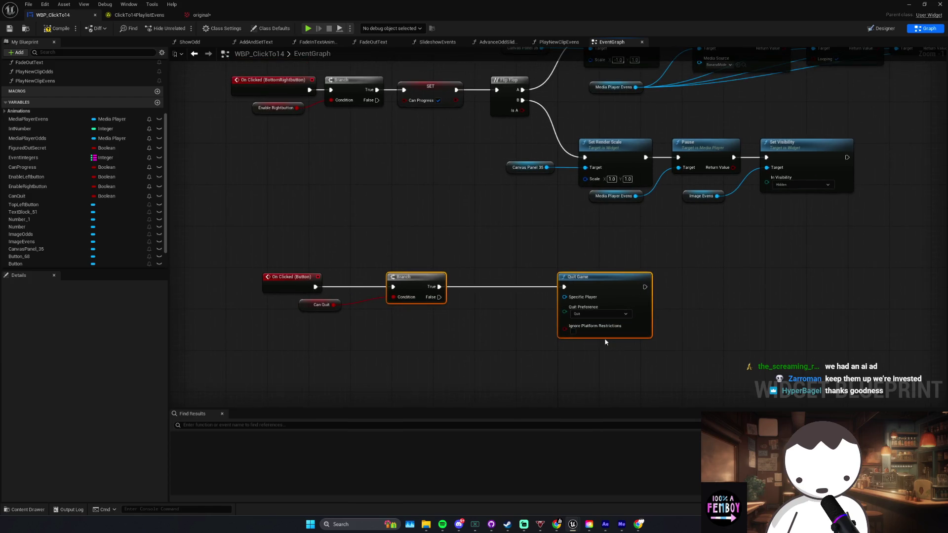
{"action": "scroll", "coordinate": [519, 338], "scroll_direction": "down", "scroll_amount": 1}
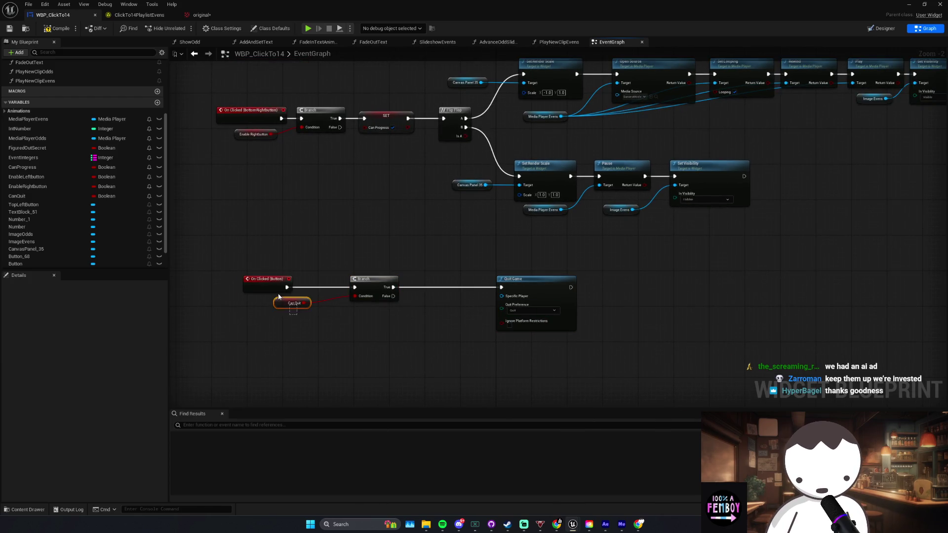
{"action": "left_click", "coordinate": [292, 303]}
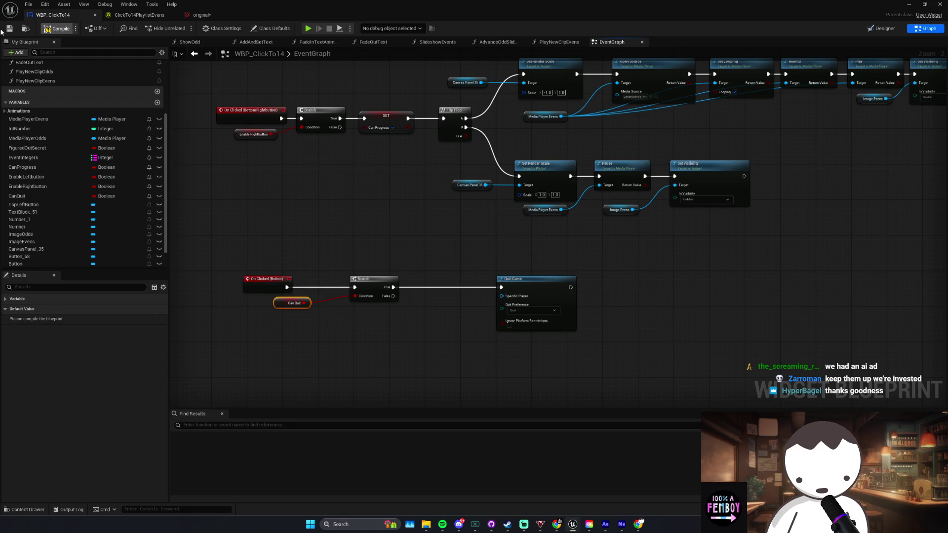
{"action": "left_click", "coordinate": [56, 28]}
Step: Add a SET Can Quit node wired between the Case_45 dialogue and Fade Out Text
{"action": "scroll", "coordinate": [437, 205], "scroll_direction": "down", "scroll_amount": 3}
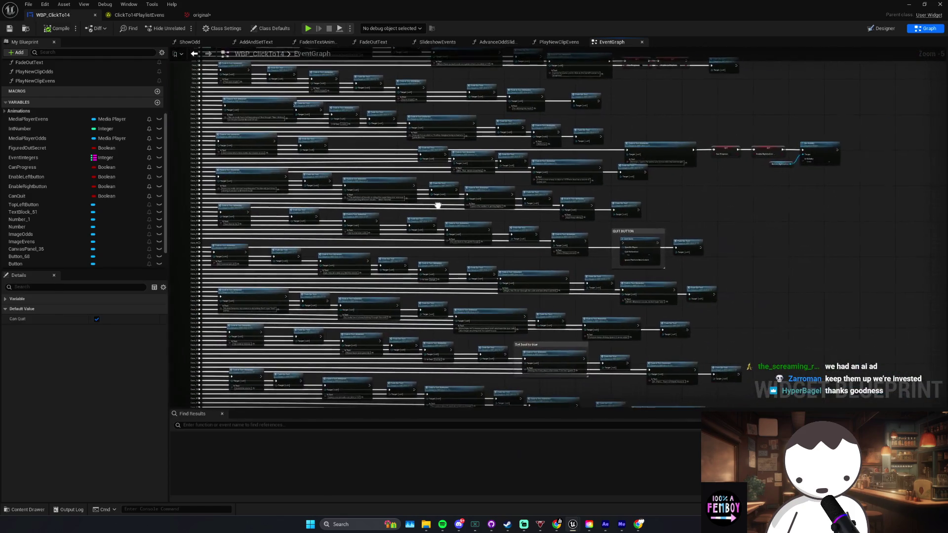
{"action": "scroll", "coordinate": [659, 241], "scroll_direction": "up", "scroll_amount": 3}
{"action": "left_click", "coordinate": [560, 242]}
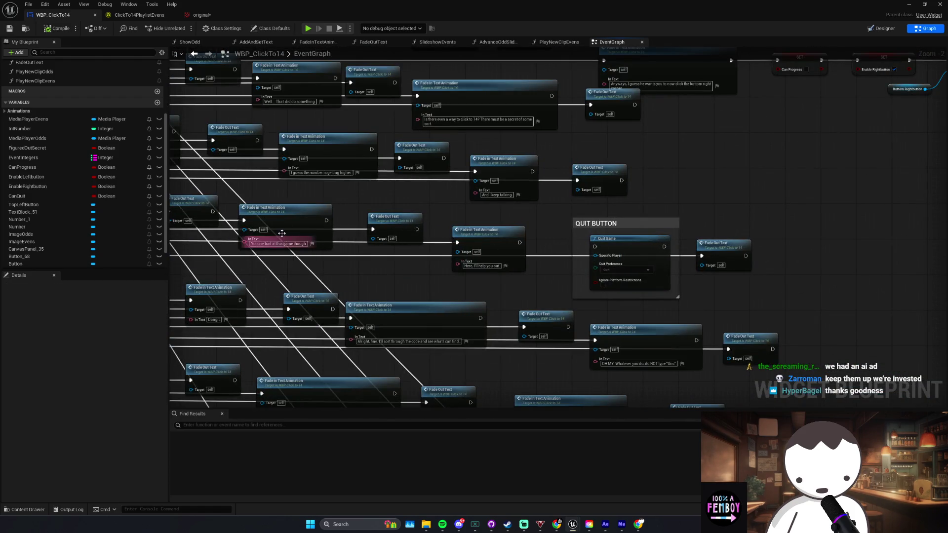
{"action": "left_click_drag", "start_coordinate": [512, 247], "coordinate": [889, 252]}
{"action": "left_click_drag", "start_coordinate": [285, 232], "coordinate": [374, 232]}
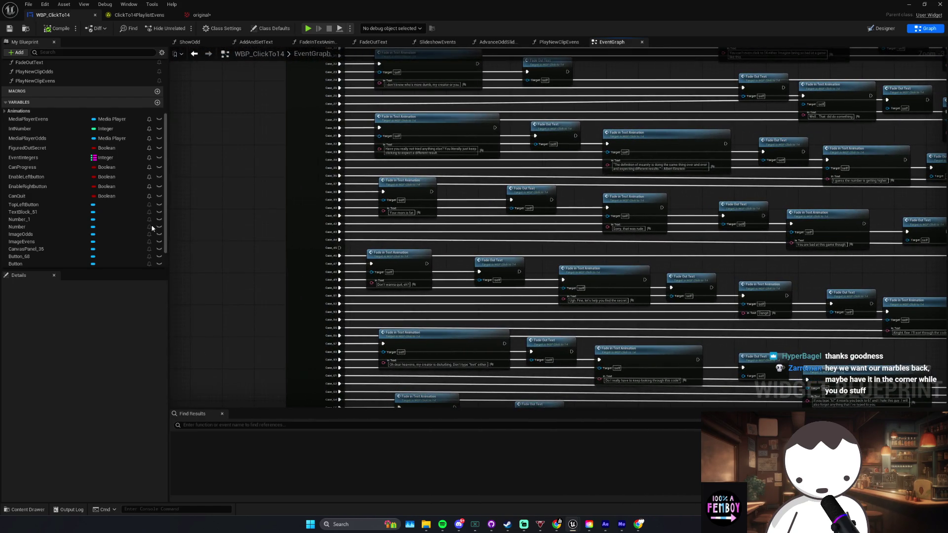
{"action": "mouse_move", "coordinate": [51, 196]}
{"action": "left_mouse_down"}
{"action": "mouse_move", "coordinate": [193, 262]}
{"action": "mouse_move", "coordinate": [460, 244]}
{"action": "left_mouse_up"}
{"action": "left_click", "coordinate": [214, 289]}
{"action": "mouse_move", "coordinate": [340, 248]}
{"action": "left_mouse_down"}
{"action": "mouse_move", "coordinate": [942, 254]}
{"action": "mouse_move", "coordinate": [600, 247]}
{"action": "mouse_move", "coordinate": [509, 229]}
{"action": "mouse_move", "coordinate": [517, 227]}
{"action": "left_mouse_up"}
{"action": "left_click", "coordinate": [636, 233]}
{"action": "left_click_drag", "start_coordinate": [630, 227], "coordinate": [673, 230]}
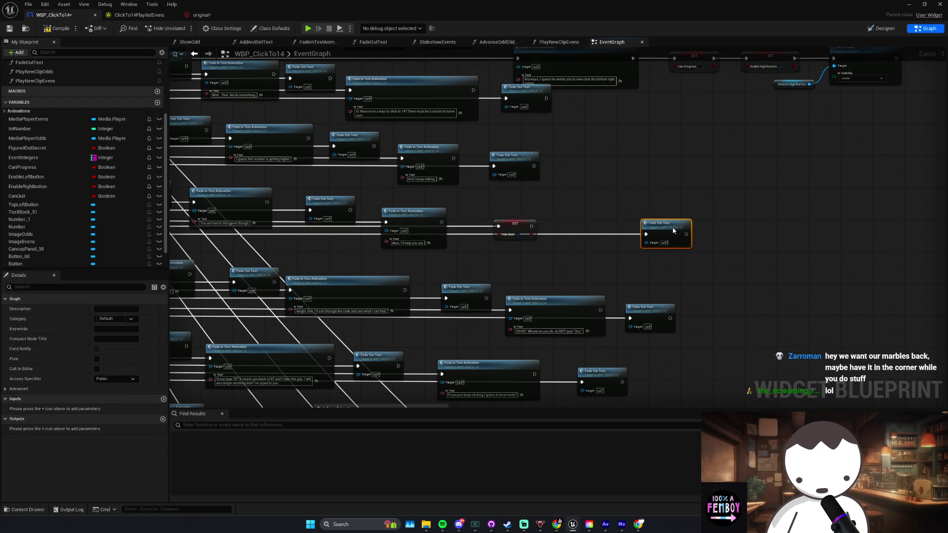
{"action": "left_click_drag", "start_coordinate": [509, 223], "coordinate": [568, 223]}
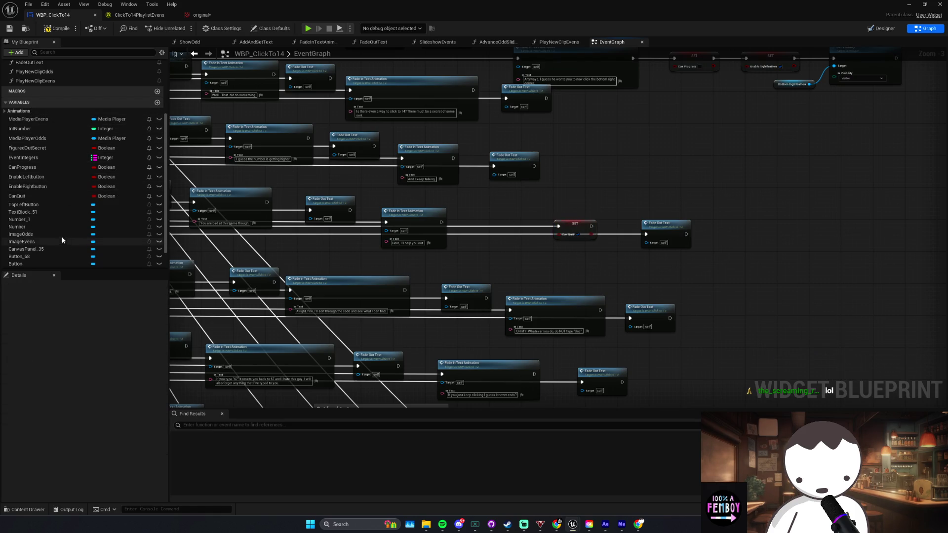
{"action": "left_click", "coordinate": [882, 28]}
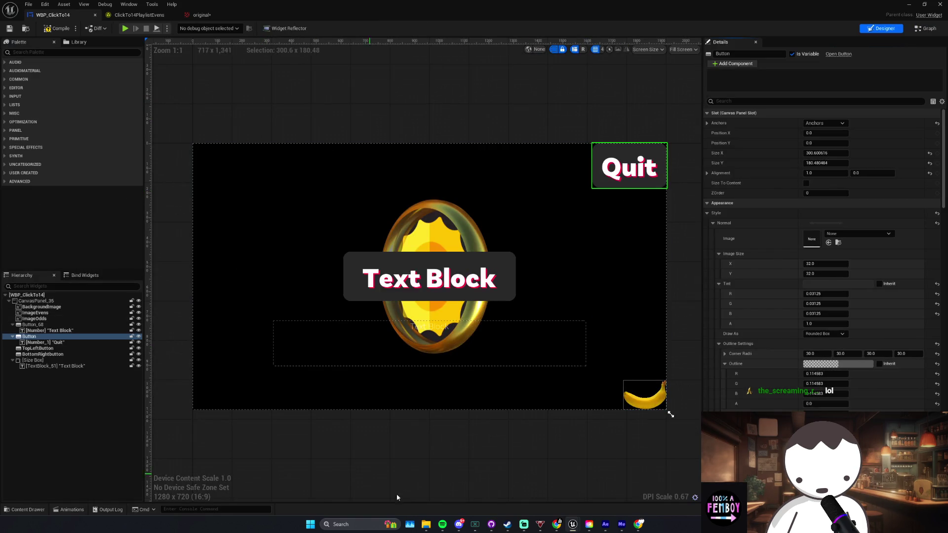
Step: Play the Indie Game Music playlist in Spotify and return to the widget layout
{"action": "left_click", "coordinate": [444, 525]}
{"action": "double_click", "coordinate": [203, 215]}
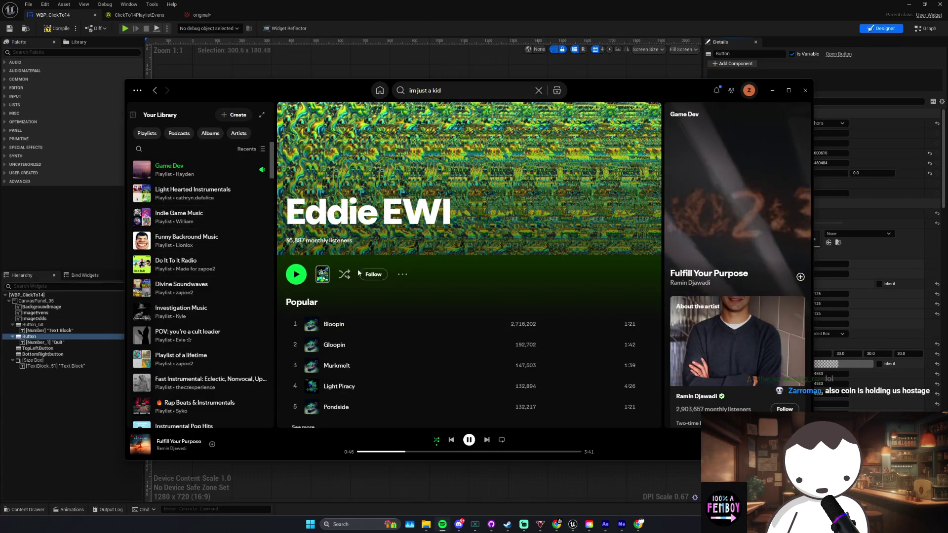
{"action": "left_click", "coordinate": [671, 479]}
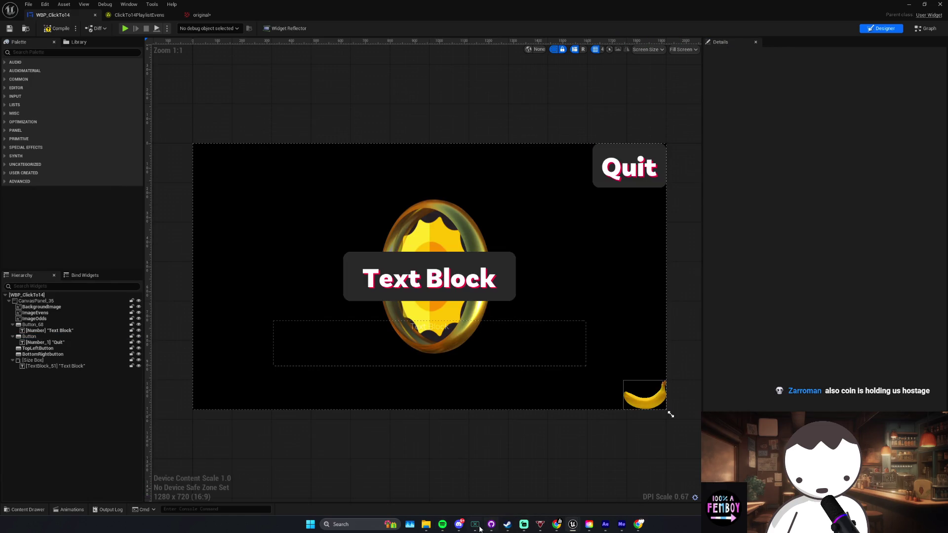
Step: Set the Quit label's font size to 90
{"action": "left_click", "coordinate": [593, 182]}
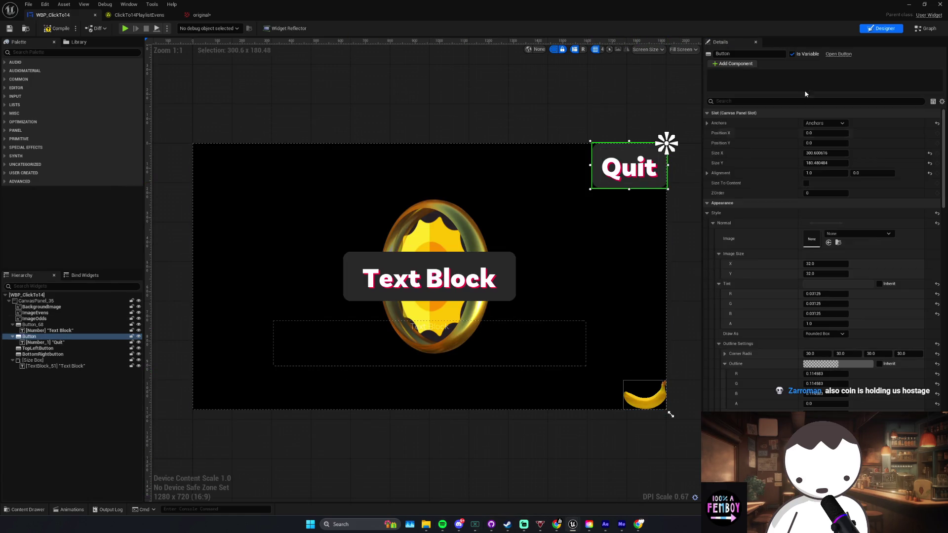
{"action": "left_click", "coordinate": [632, 168]}
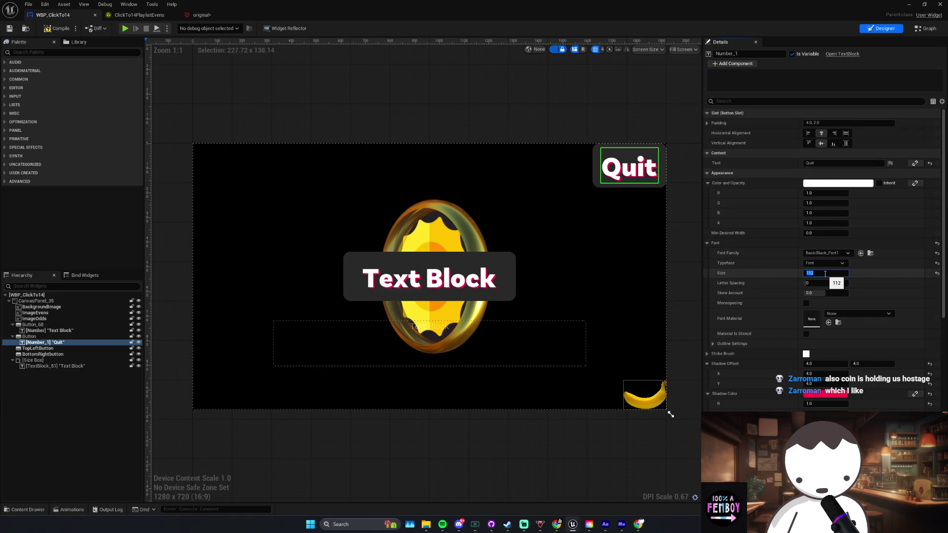
{"action": "key", "text": "Return"}
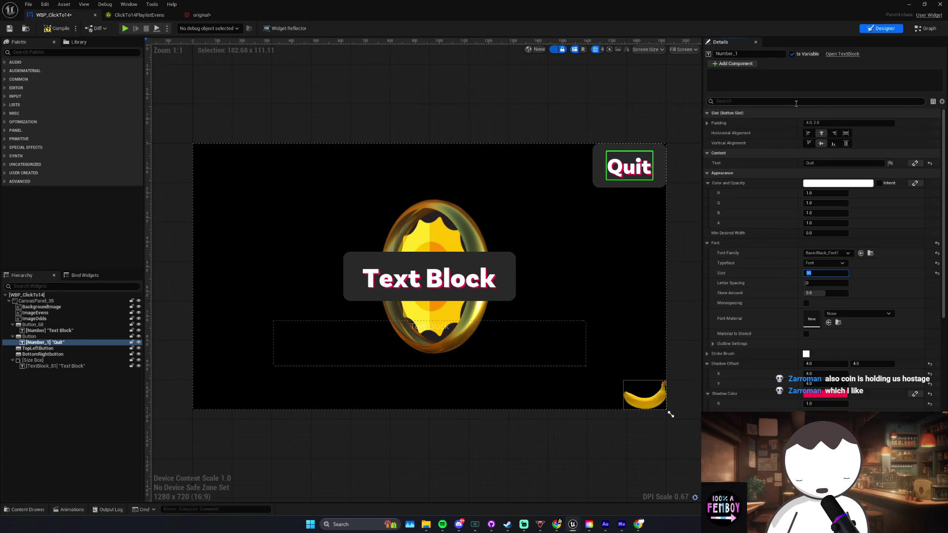
Step: Set the Quit button's Visibility to Hidden
{"action": "left_click", "coordinate": [641, 186]}
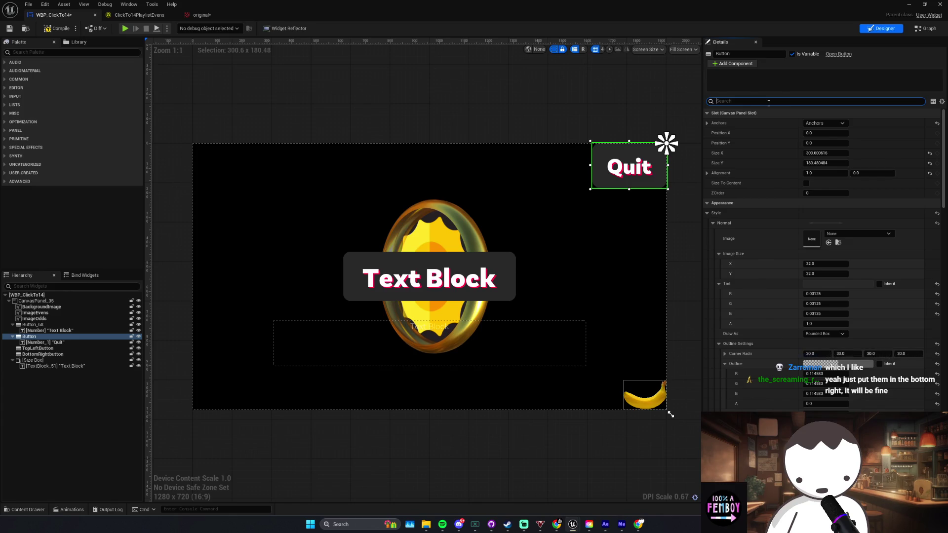
{"action": "key", "text": "ctrl+z"}
{"action": "key", "text": "ctrl+y"}
{"action": "type", "text": "s"}
{"action": "left_click", "coordinate": [825, 123]}
{"action": "left_click", "coordinate": [832, 148]}
Step: Compile and save the widget, then play-test the level and stop
{"action": "key", "text": "ctrl+s"}
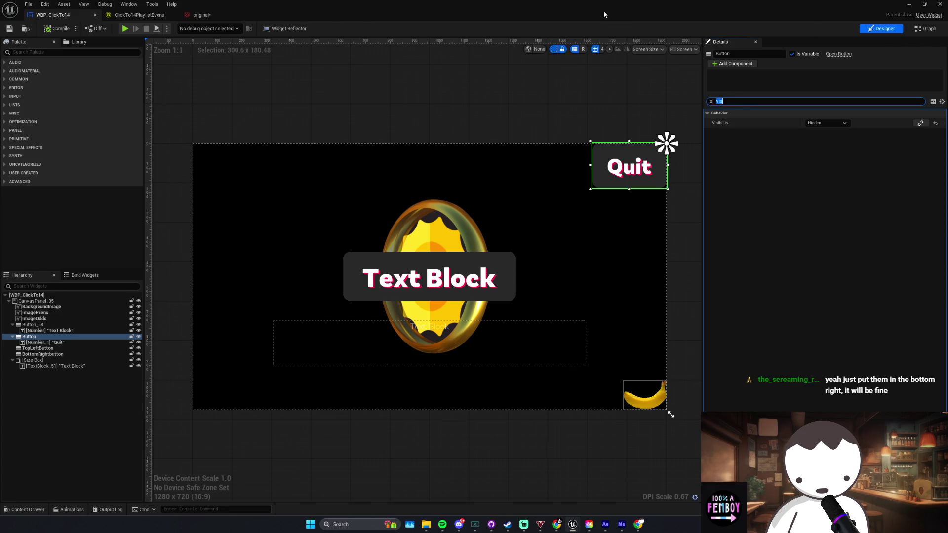
{"action": "key", "text": "alt+p"}
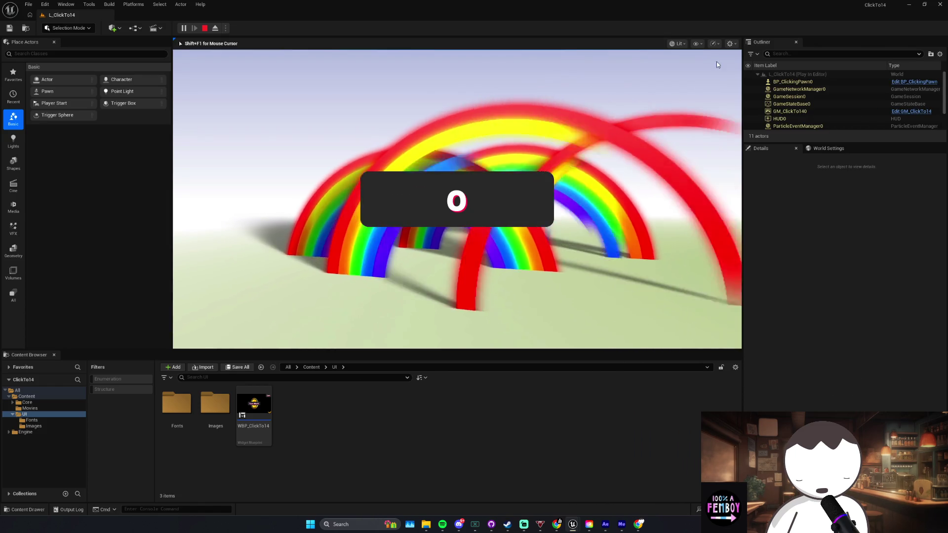
{"action": "key", "text": "Escape"}
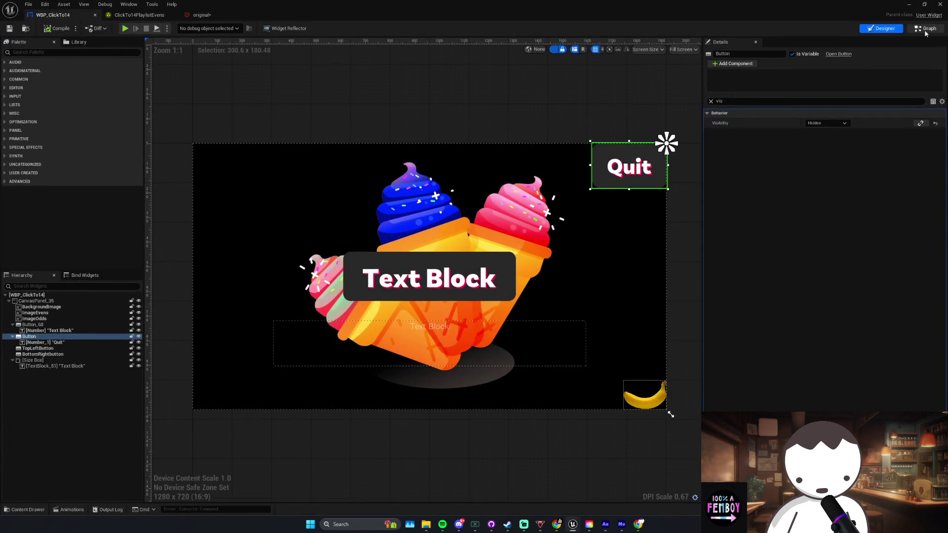
Step: Rename the Button widget to QuitButton and compile
{"action": "left_click", "coordinate": [926, 28]}
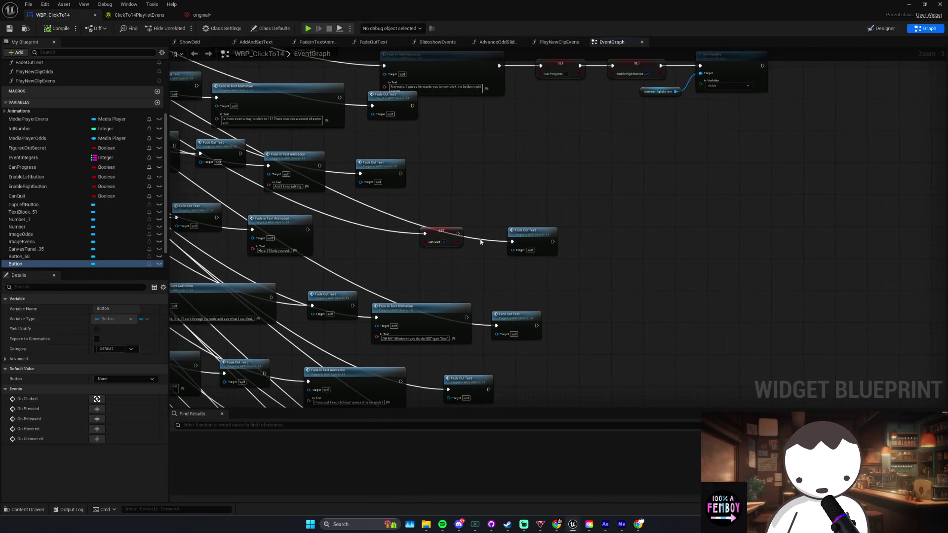
{"action": "mouse_move", "coordinate": [22, 265]}
{"action": "left_mouse_down"}
{"action": "mouse_move", "coordinate": [461, 196]}
{"action": "mouse_move", "coordinate": [504, 201]}
{"action": "mouse_move", "coordinate": [883, 31]}
{"action": "left_mouse_up"}
{"action": "scroll", "coordinate": [497, 221], "scroll_direction": "up", "scroll_amount": 3}
{"action": "left_click", "coordinate": [882, 30]}
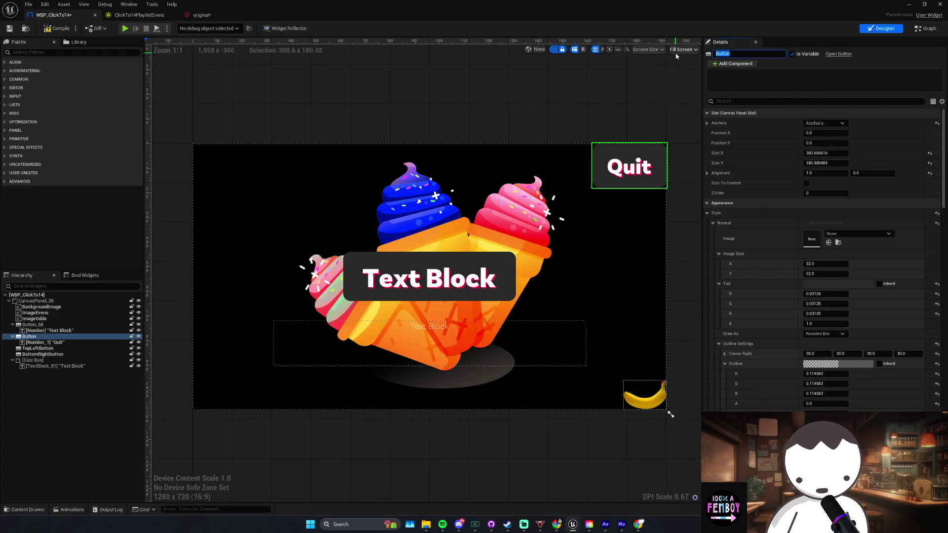
{"action": "type", "text": "Quit"}
{"action": "key", "text": "Return"}
{"action": "key", "text": "ctrl+s"}
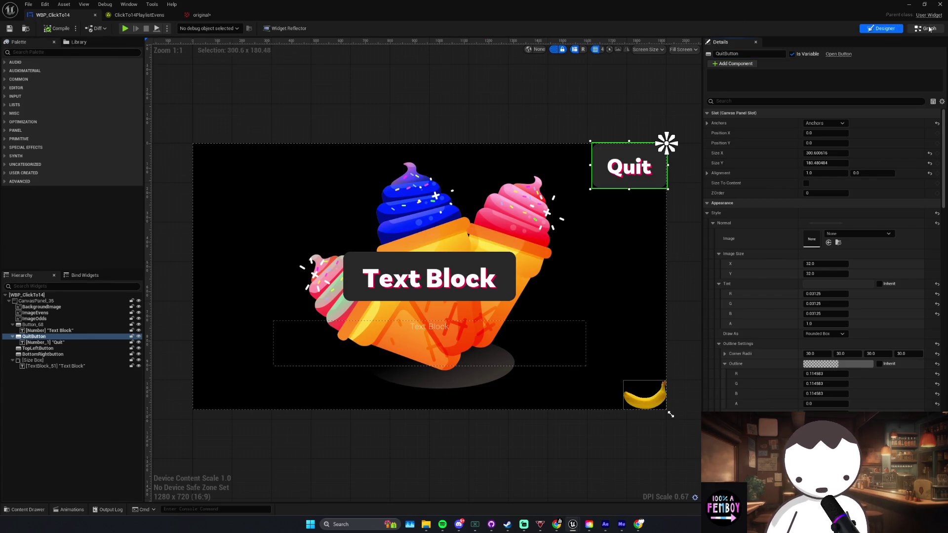
Step: Add a Set Visibility node for Quit Button, wired after SET Can Quit
{"action": "left_click", "coordinate": [926, 28]}
{"action": "left_click_drag", "start_coordinate": [422, 174], "coordinate": [473, 191]}
{"action": "type", "text": "set visibility"}
{"action": "key", "text": "Return"}
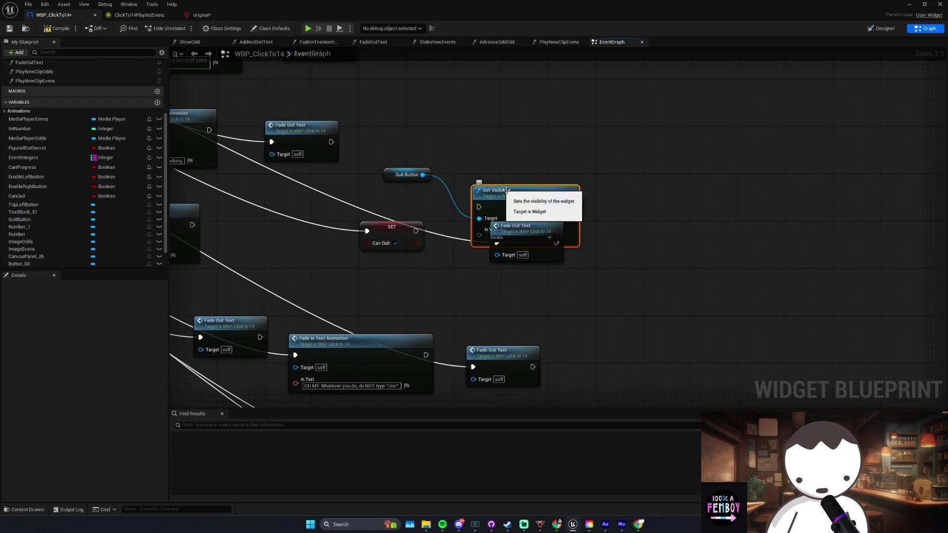
{"action": "left_click_drag", "start_coordinate": [507, 190], "coordinate": [518, 176]}
{"action": "mouse_move", "coordinate": [416, 231]}
{"action": "left_mouse_down"}
{"action": "mouse_move", "coordinate": [490, 189]}
{"action": "mouse_move", "coordinate": [476, 233]}
{"action": "mouse_move", "coordinate": [389, 223]}
{"action": "left_mouse_up"}
Step: Line up the Quit Button reference, SET Can Quit and Set Visibility nodes
{"action": "left_click", "coordinate": [418, 241]}
{"action": "left_click", "coordinate": [454, 218], "text": "shift"}
{"action": "left_click_drag", "start_coordinate": [415, 176], "coordinate": [307, 265]}
{"action": "mouse_move", "coordinate": [310, 221]}
{"action": "left_mouse_down"}
{"action": "mouse_move", "coordinate": [376, 234]}
{"action": "mouse_move", "coordinate": [326, 226]}
{"action": "left_mouse_up"}
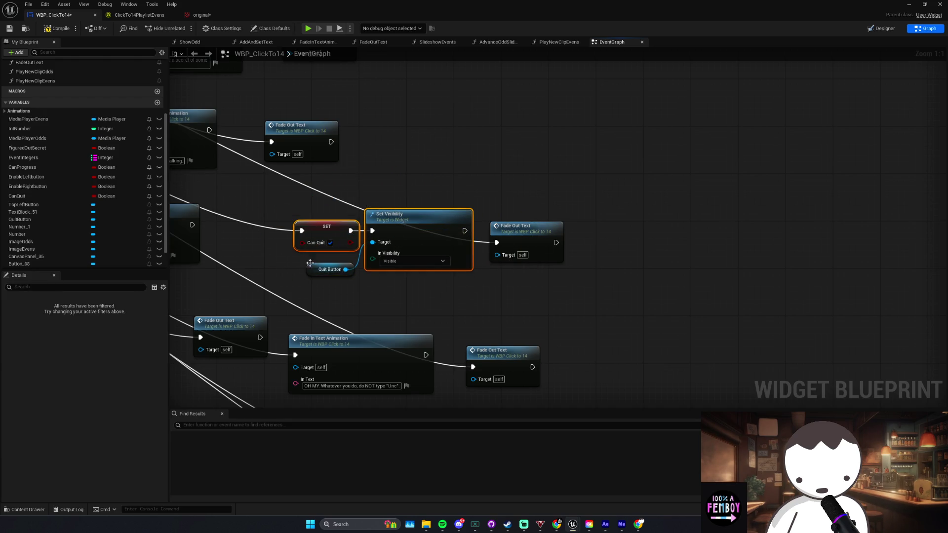
{"action": "left_click_drag", "start_coordinate": [330, 269], "coordinate": [330, 264]}
{"action": "scroll", "coordinate": [337, 280], "scroll_direction": "down", "scroll_amount": 3}
{"action": "scroll", "coordinate": [345, 247], "scroll_direction": "up", "scroll_amount": 2}
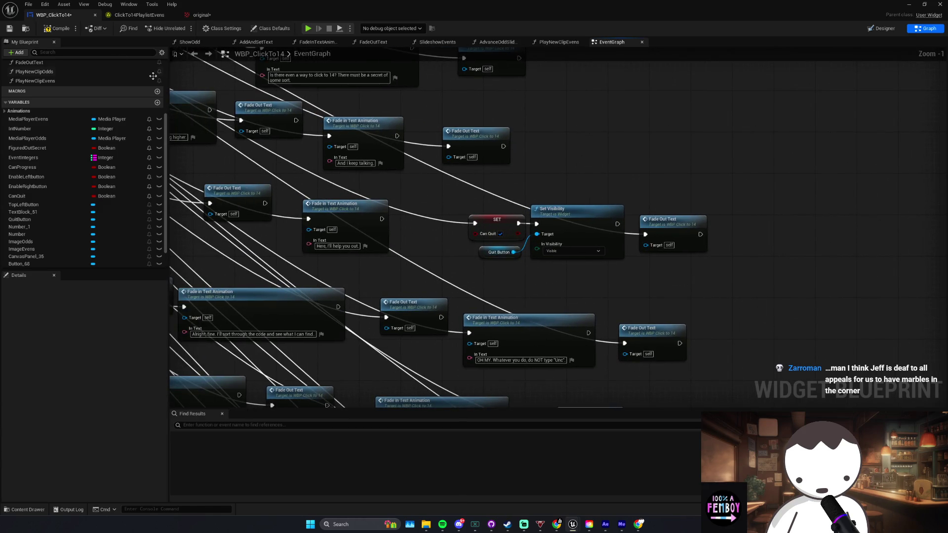
{"action": "left_click_drag", "start_coordinate": [342, 185], "coordinate": [397, 189]}
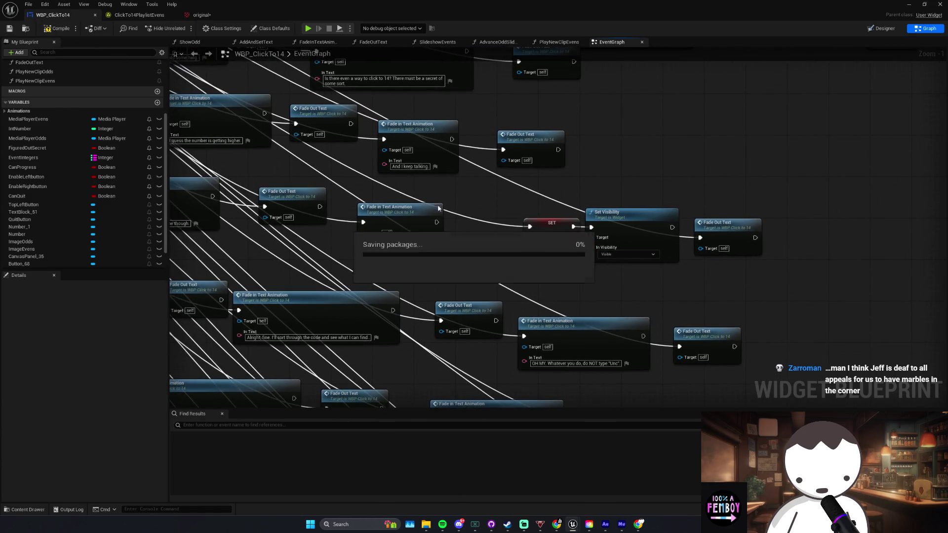
{"action": "left_click_drag", "start_coordinate": [593, 279], "coordinate": [528, 232]}
{"action": "left_click", "coordinate": [589, 271]}
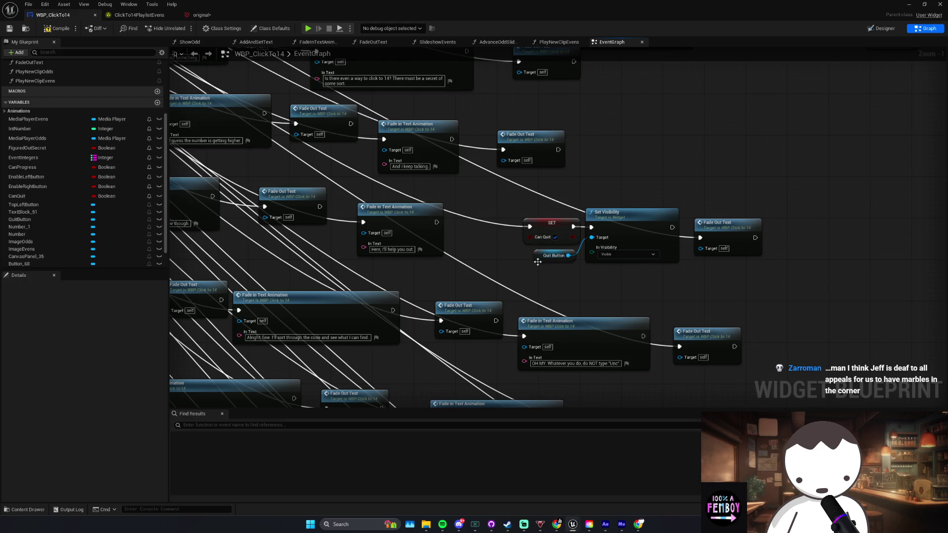
{"action": "scroll", "coordinate": [538, 261], "scroll_direction": "down", "scroll_amount": 3}
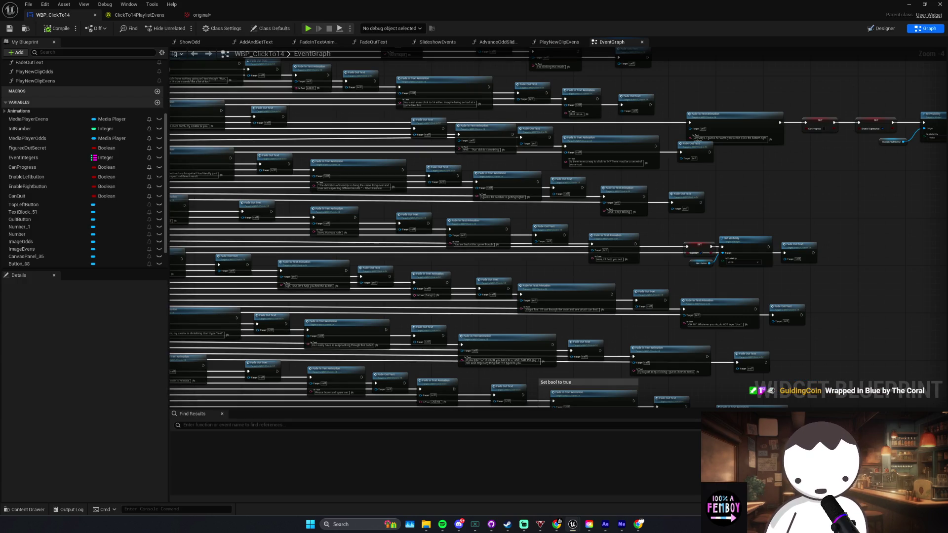
Step: Minimize and restore the WBP_ClickTo14 editor, then zoom to the Case_51 fade nodes
{"action": "left_click", "coordinate": [909, 4]}
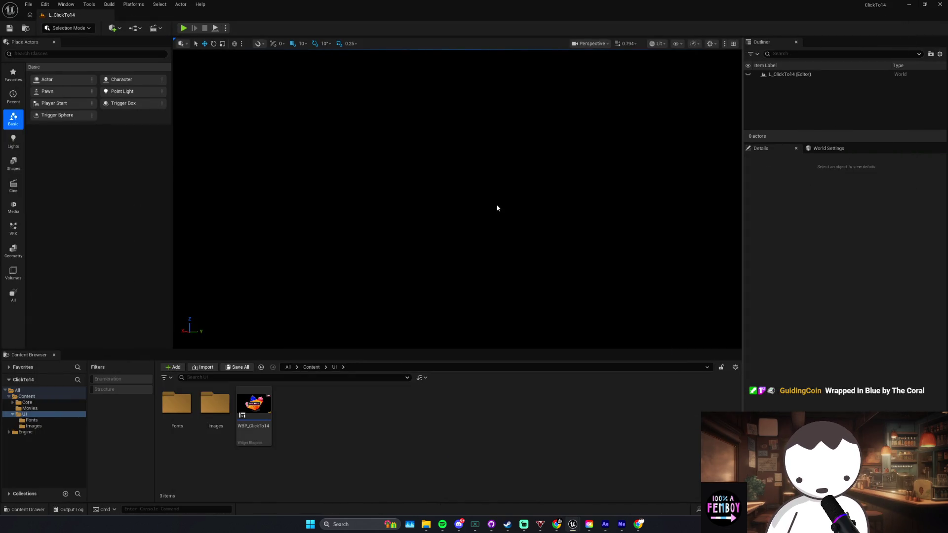
{"action": "mouse_move", "coordinate": [572, 524]}
{"action": "left_click", "coordinate": [612, 499]}
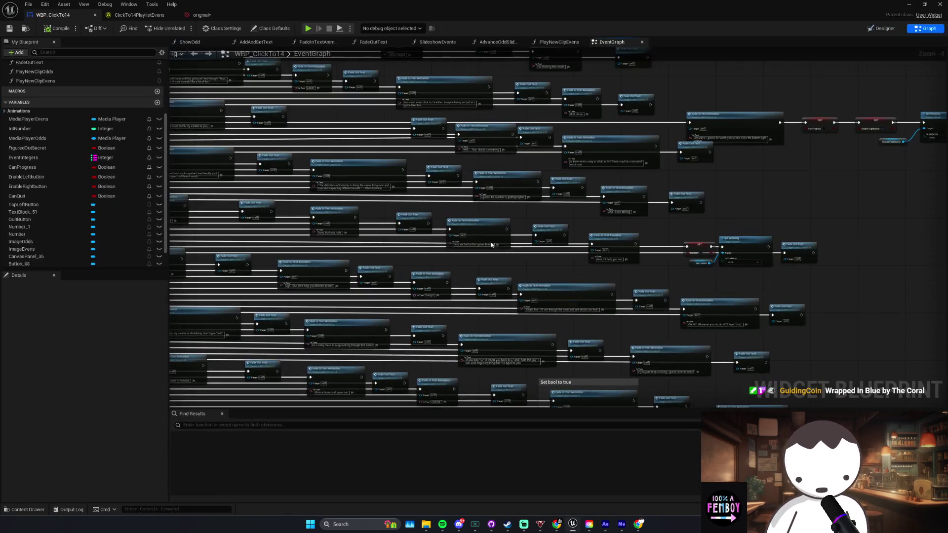
{"action": "scroll", "coordinate": [502, 237], "scroll_direction": "down", "scroll_amount": 1}
{"action": "scroll", "coordinate": [296, 263], "scroll_direction": "up", "scroll_amount": 3}
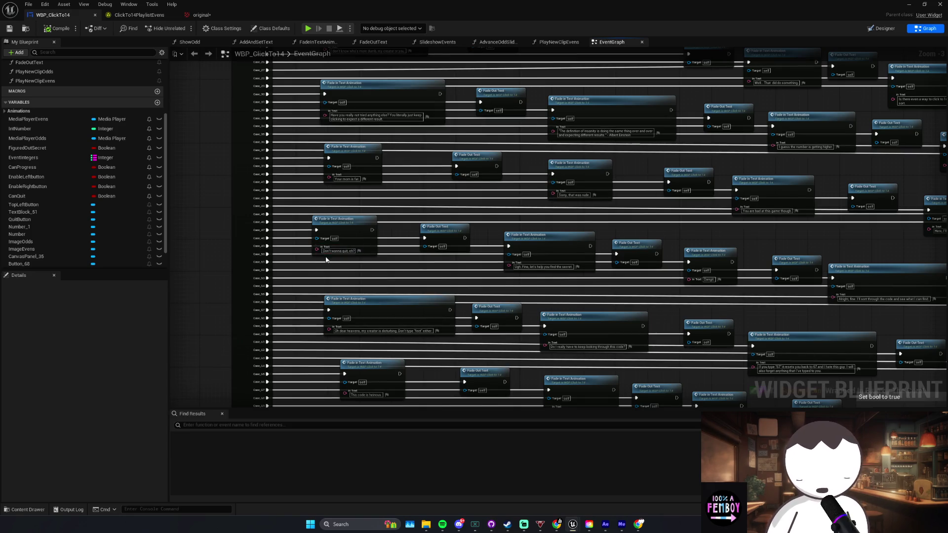
{"action": "scroll", "coordinate": [425, 257], "scroll_direction": "up", "scroll_amount": 3}
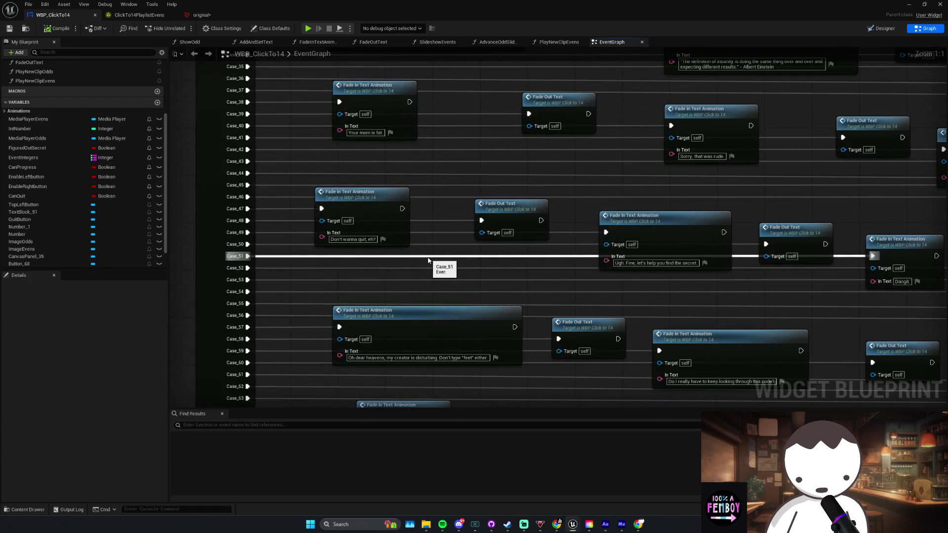
{"action": "scroll", "coordinate": [428, 259], "scroll_direction": "down", "scroll_amount": 4}
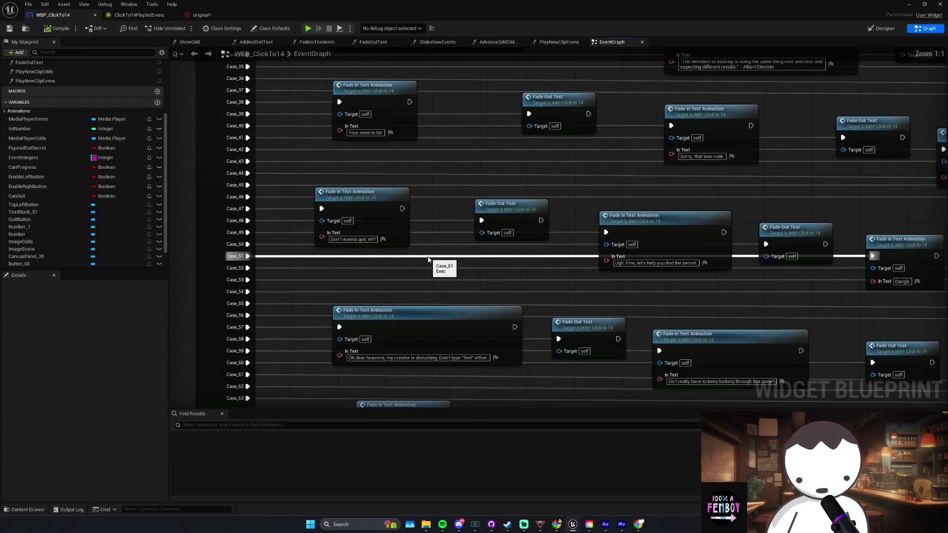
{"action": "scroll", "coordinate": [429, 259], "scroll_direction": "up", "scroll_amount": 5}
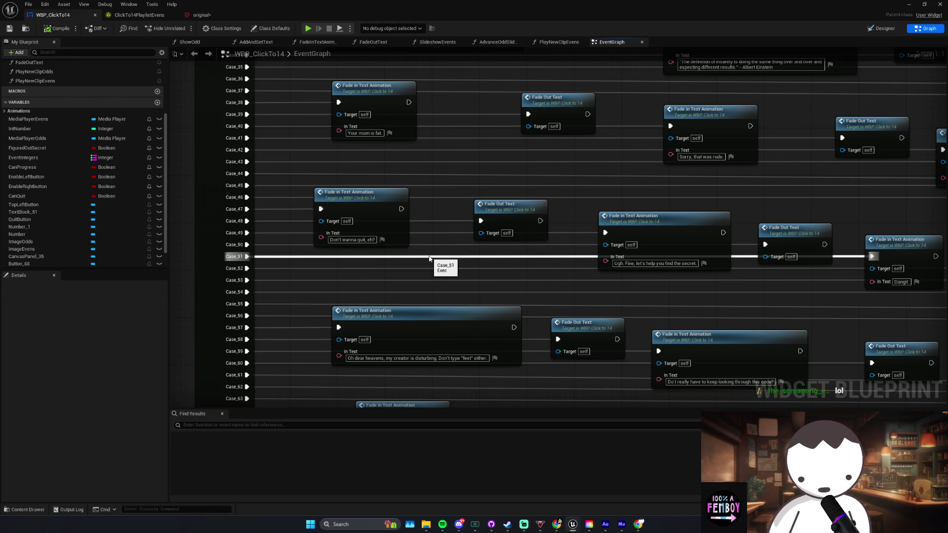
Step: Select the switch with its Fade in and Fade Out Text nodes to check alignment
{"action": "scroll", "coordinate": [429, 257], "scroll_direction": "down", "scroll_amount": 3}
{"action": "left_click", "coordinate": [410, 217]}
{"action": "left_click_drag", "start_coordinate": [509, 253], "coordinate": [407, 234]}
{"action": "mouse_move", "coordinate": [282, 202]}
{"action": "left_mouse_down"}
{"action": "mouse_move", "coordinate": [370, 242]}
{"action": "mouse_move", "coordinate": [524, 257]}
{"action": "left_mouse_up"}
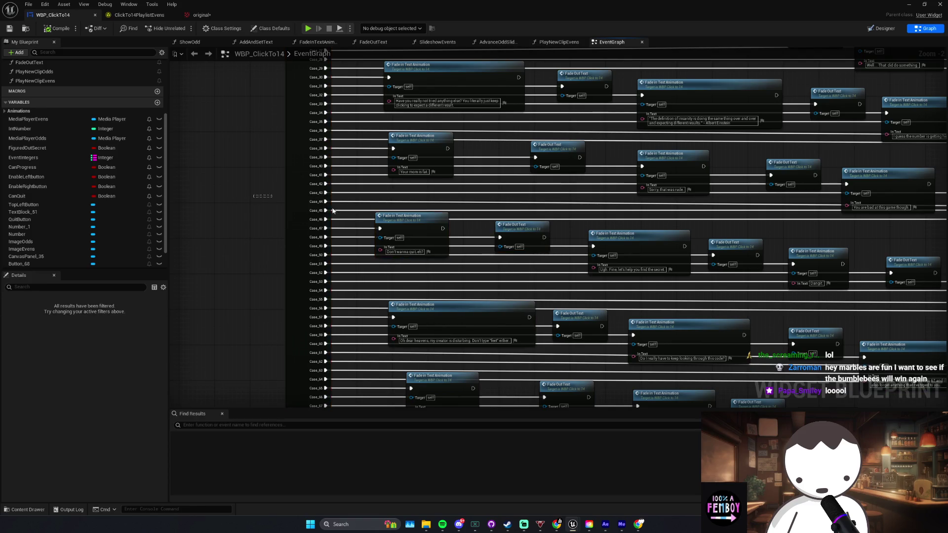
{"action": "left_click", "coordinate": [560, 269]}
{"action": "left_click_drag", "start_coordinate": [545, 267], "coordinate": [271, 218]}
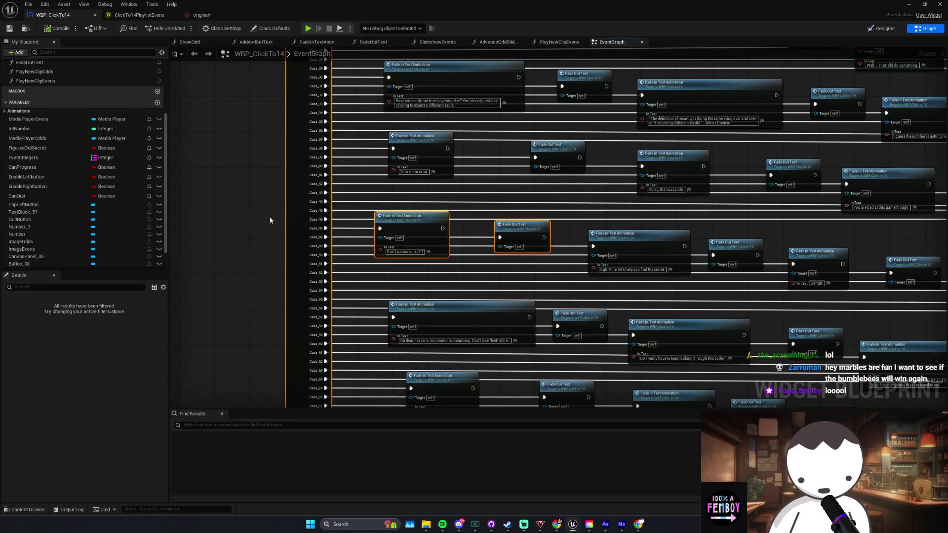
{"action": "left_click", "coordinate": [316, 380]}
Step: Shift a Fade in Text Animation node slightly left into alignment
{"action": "left_click", "coordinate": [369, 520]}
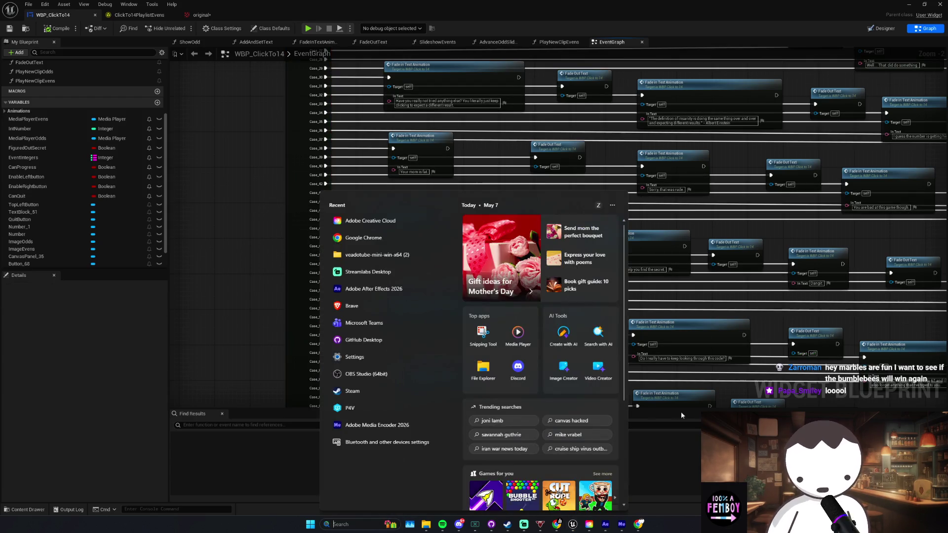
{"action": "left_click", "coordinate": [647, 384]}
{"action": "mouse_move", "coordinate": [603, 408]}
{"action": "left_mouse_down"}
{"action": "mouse_move", "coordinate": [531, 356]}
{"action": "mouse_move", "coordinate": [545, 366]}
{"action": "mouse_move", "coordinate": [398, 387]}
{"action": "left_mouse_up"}
{"action": "left_click", "coordinate": [387, 380]}
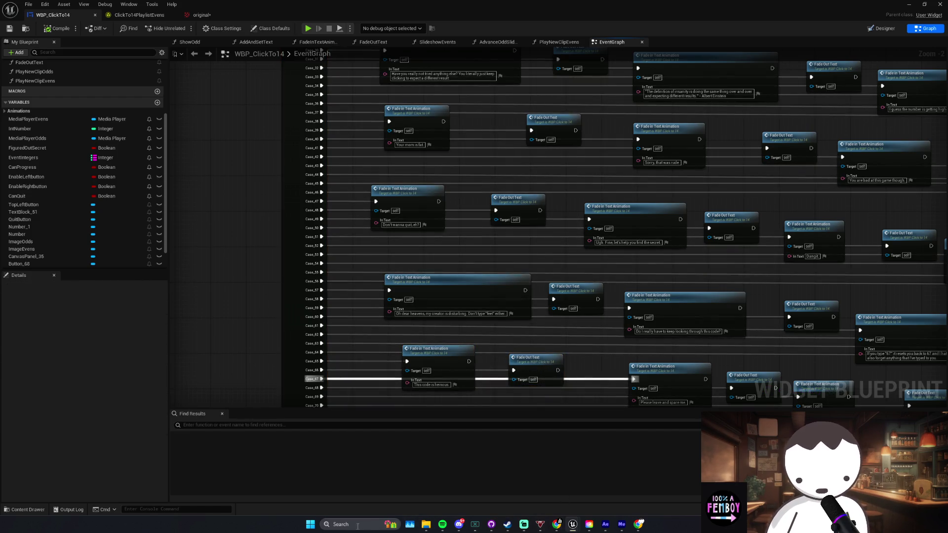
{"action": "key", "text": "super"}
{"action": "left_click", "coordinate": [690, 354]}
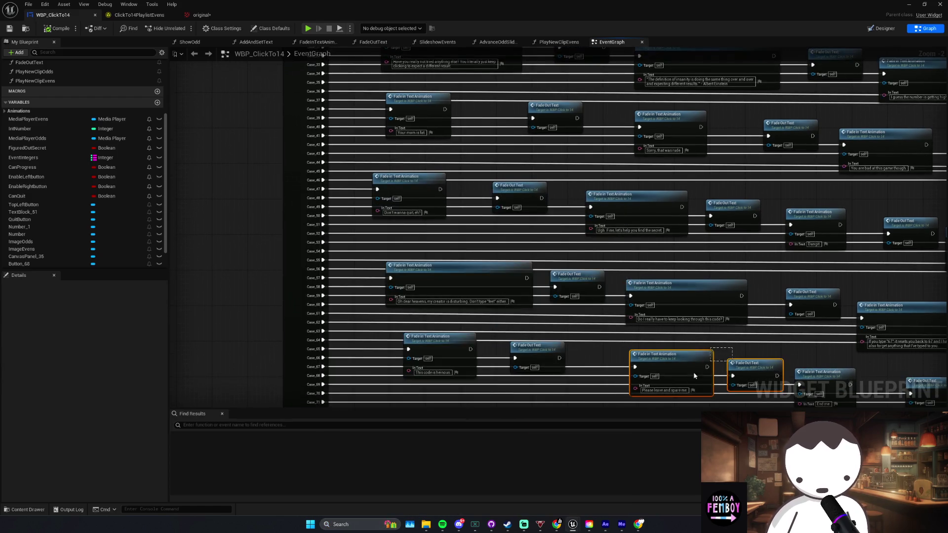
{"action": "mouse_move", "coordinate": [690, 355]}
{"action": "left_mouse_down"}
{"action": "mouse_move", "coordinate": [667, 355]}
{"action": "mouse_move", "coordinate": [635, 396]}
{"action": "left_mouse_up"}
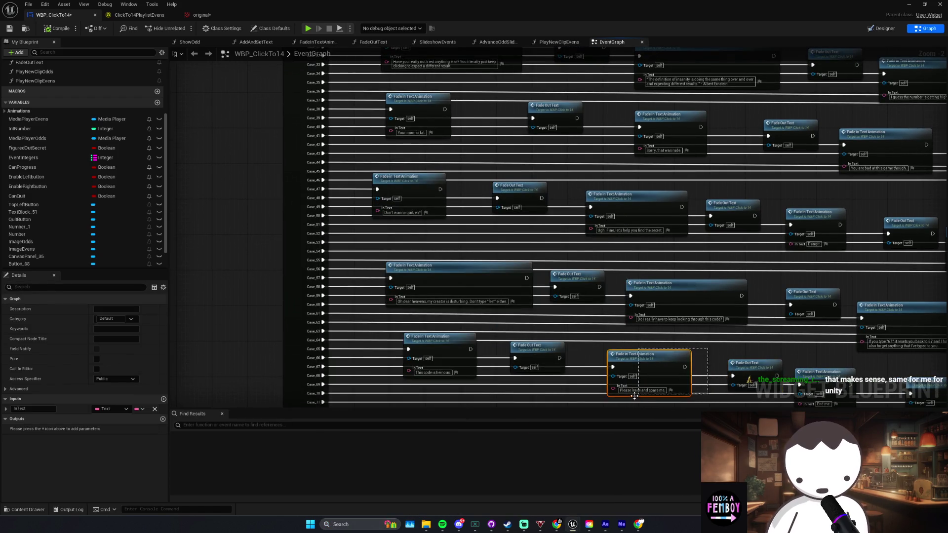
{"action": "left_click_drag", "start_coordinate": [667, 363], "coordinate": [588, 391]}
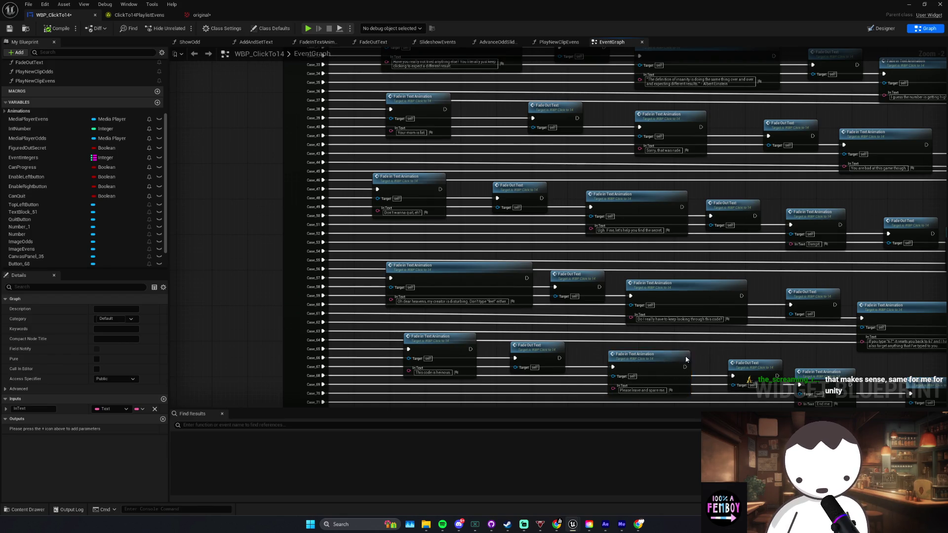
{"action": "left_click", "coordinate": [377, 380]}
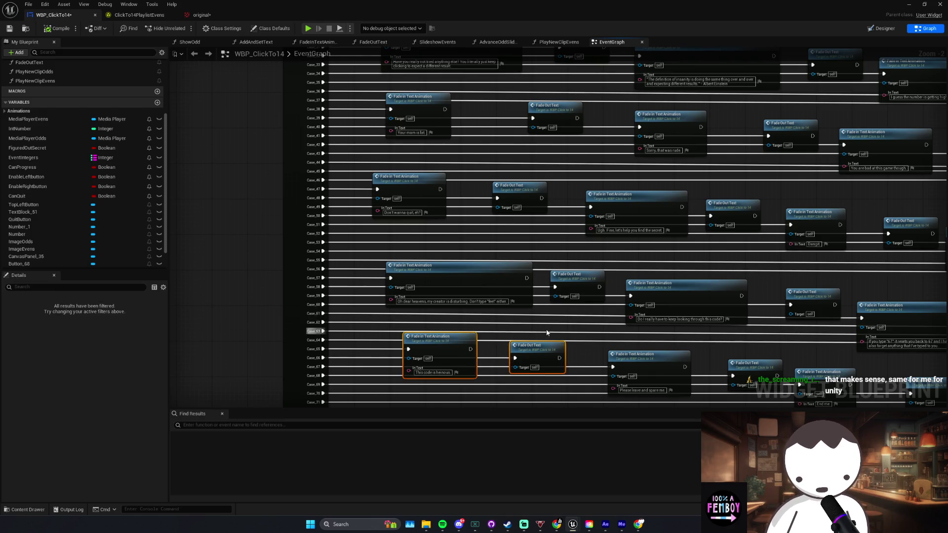
Step: Select the Case_69 fade pairs, including 'This code is heinous' and 'I guess you actually can click to 14?'
{"action": "left_click_drag", "start_coordinate": [577, 377], "coordinate": [510, 341]}
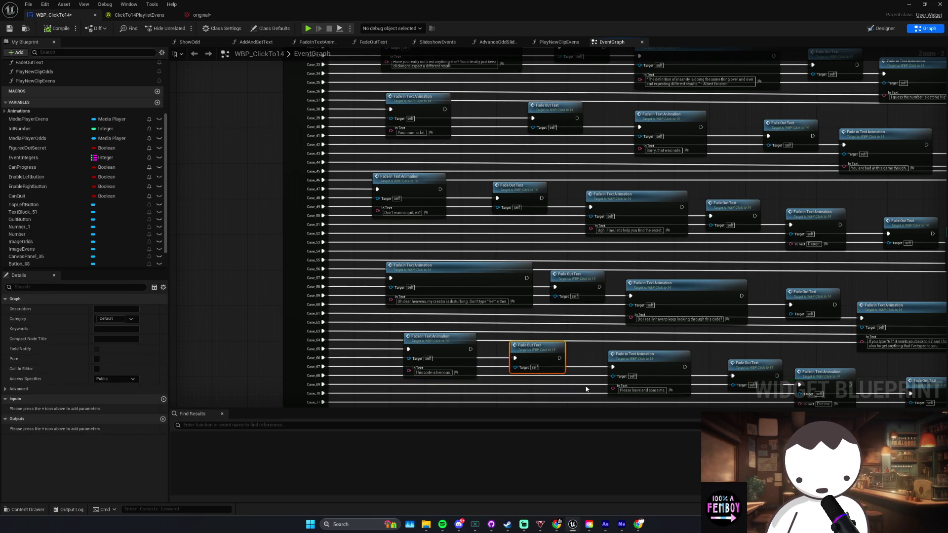
{"action": "mouse_move", "coordinate": [586, 389]}
{"action": "left_mouse_down"}
{"action": "mouse_move", "coordinate": [589, 377]}
{"action": "mouse_move", "coordinate": [549, 345]}
{"action": "mouse_move", "coordinate": [530, 343]}
{"action": "left_mouse_up"}
{"action": "scroll", "coordinate": [550, 337], "scroll_direction": "down", "scroll_amount": 5}
{"action": "scroll", "coordinate": [550, 337], "scroll_direction": "up", "scroll_amount": 8}
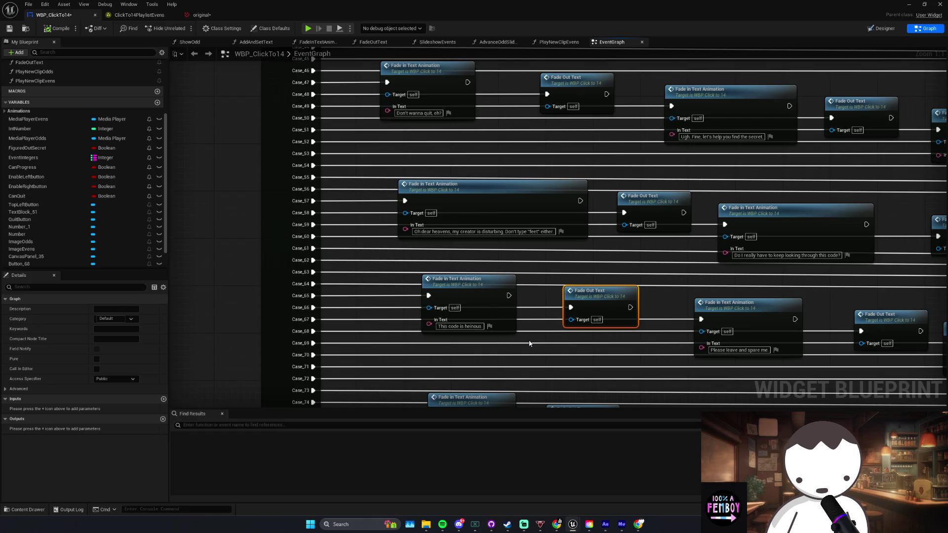
{"action": "mouse_move", "coordinate": [655, 355]}
{"action": "left_mouse_down"}
{"action": "mouse_move", "coordinate": [508, 321]}
{"action": "mouse_move", "coordinate": [611, 342]}
{"action": "left_mouse_up"}
{"action": "left_click", "coordinate": [526, 299]}
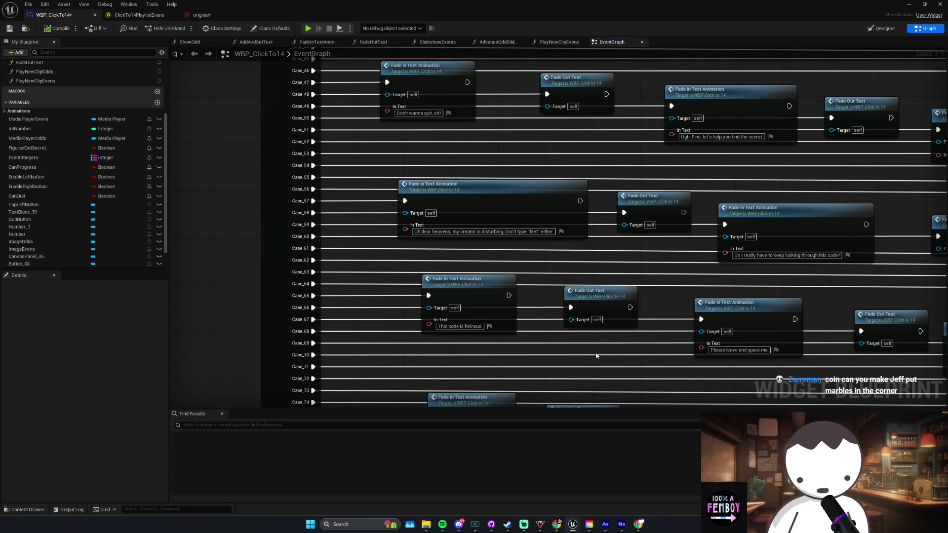
{"action": "scroll", "coordinate": [544, 328], "scroll_direction": "down", "scroll_amount": 3}
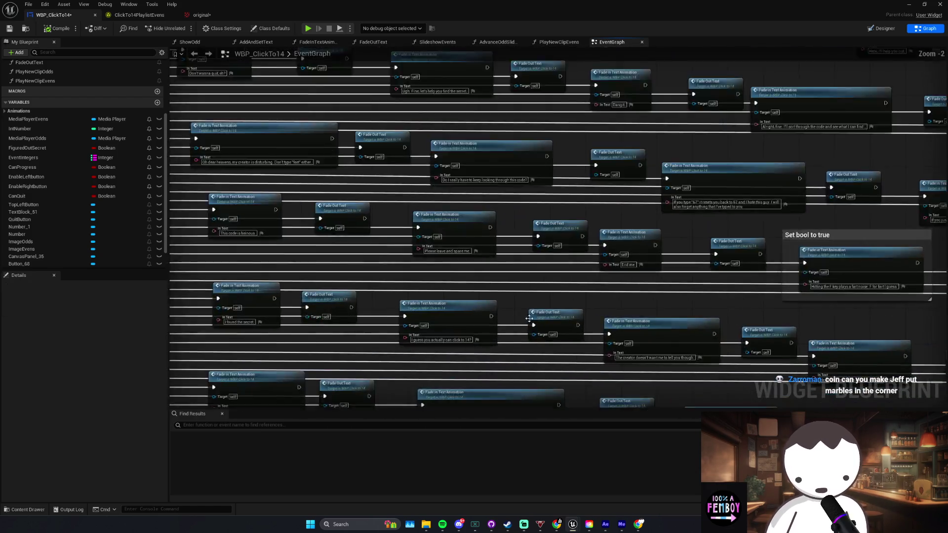
{"action": "scroll", "coordinate": [529, 319], "scroll_direction": "up", "scroll_amount": 1}
{"action": "left_click", "coordinate": [474, 330]}
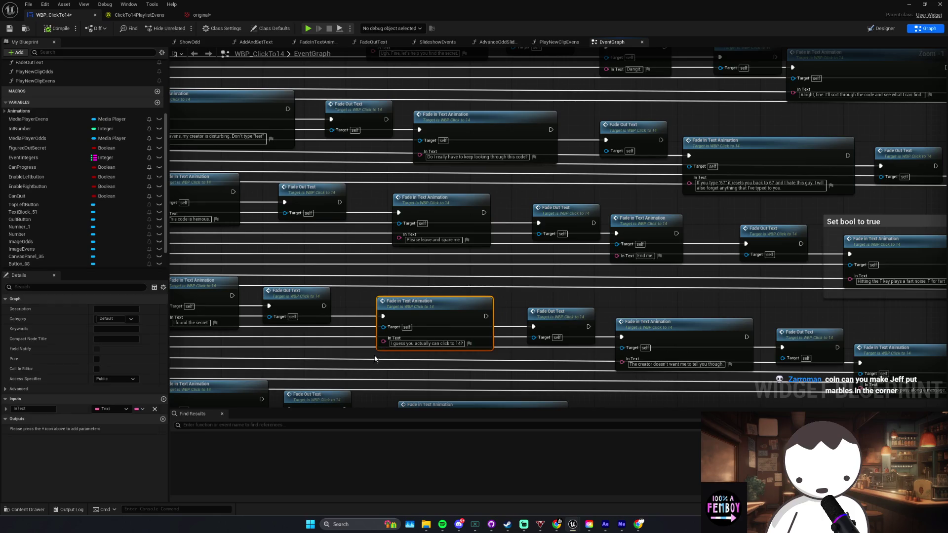
{"action": "left_click_drag", "start_coordinate": [545, 284], "coordinate": [472, 332]}
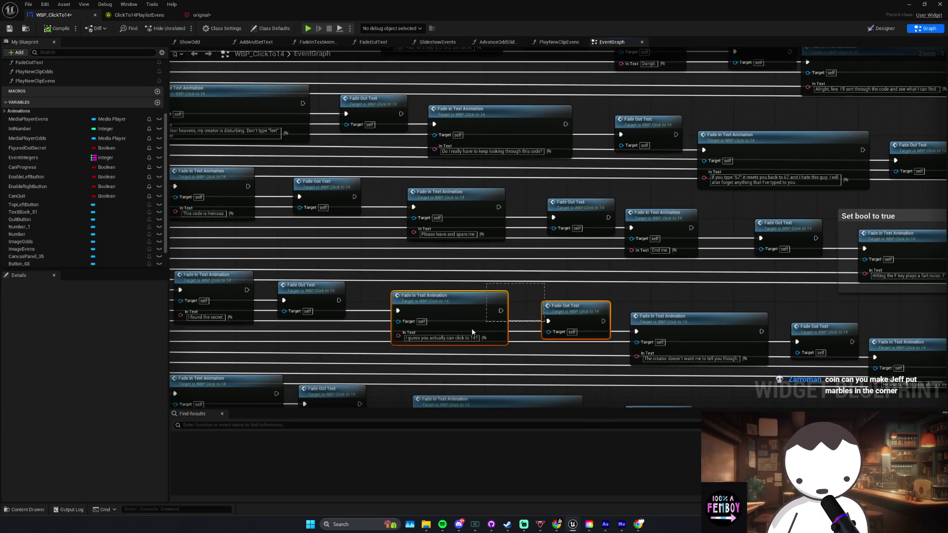
{"action": "left_click", "coordinate": [573, 307]}
{"action": "scroll", "coordinate": [578, 276], "scroll_direction": "down", "scroll_amount": 2}
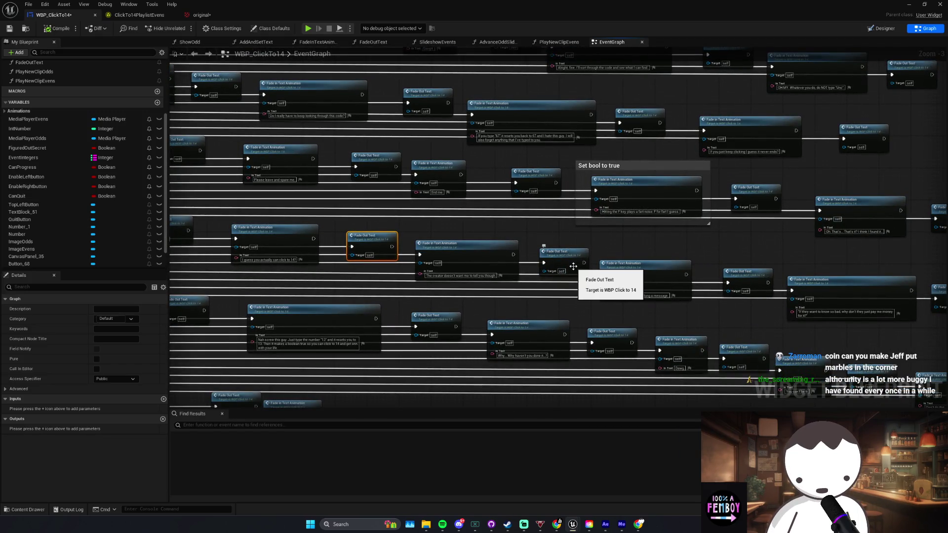
{"action": "scroll", "coordinate": [573, 266], "scroll_direction": "up", "scroll_amount": 3}
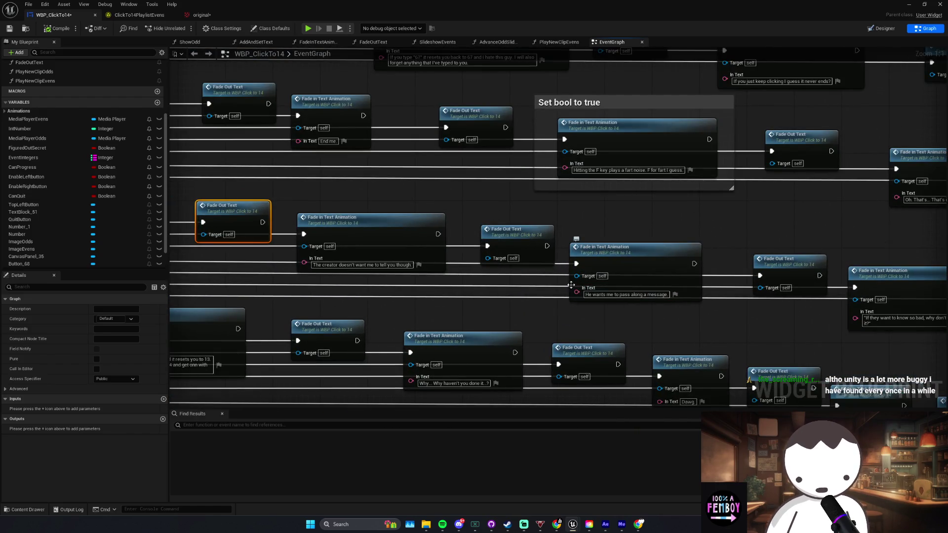
Step: Nudge the 'Why haven't you done it' fade node into line with its neighbours
{"action": "left_click", "coordinate": [575, 294]}
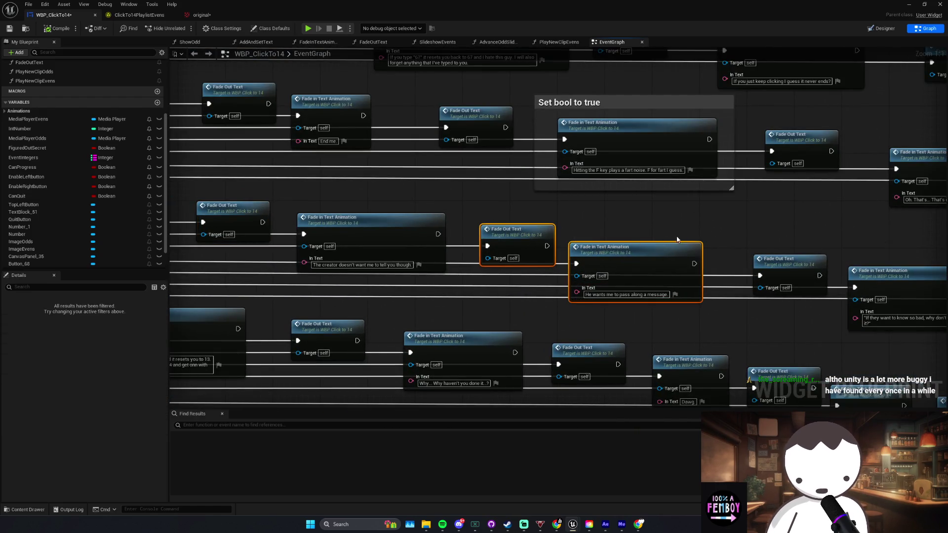
{"action": "left_click_drag", "start_coordinate": [863, 269], "coordinate": [612, 273]}
{"action": "scroll", "coordinate": [666, 297], "scroll_direction": "down", "scroll_amount": 5}
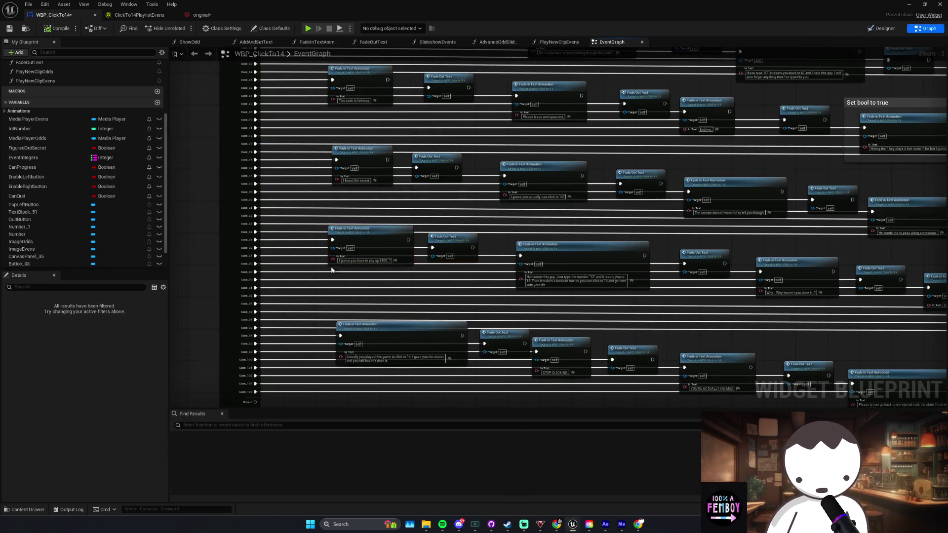
{"action": "left_click_drag", "start_coordinate": [359, 271], "coordinate": [517, 226]}
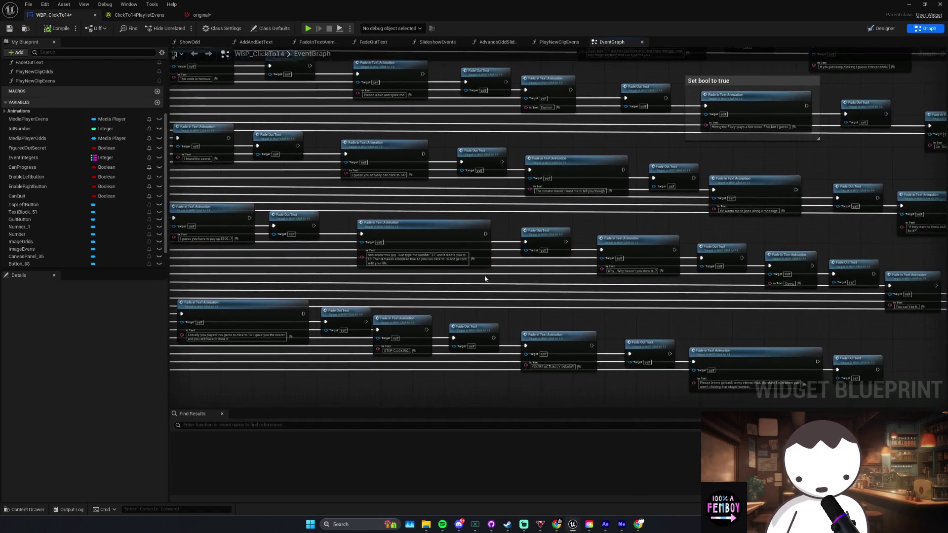
{"action": "scroll", "coordinate": [520, 236], "scroll_direction": "down", "scroll_amount": 3}
{"action": "scroll", "coordinate": [509, 251], "scroll_direction": "up", "scroll_amount": 4}
{"action": "left_click_drag", "start_coordinate": [513, 184], "coordinate": [522, 184]}
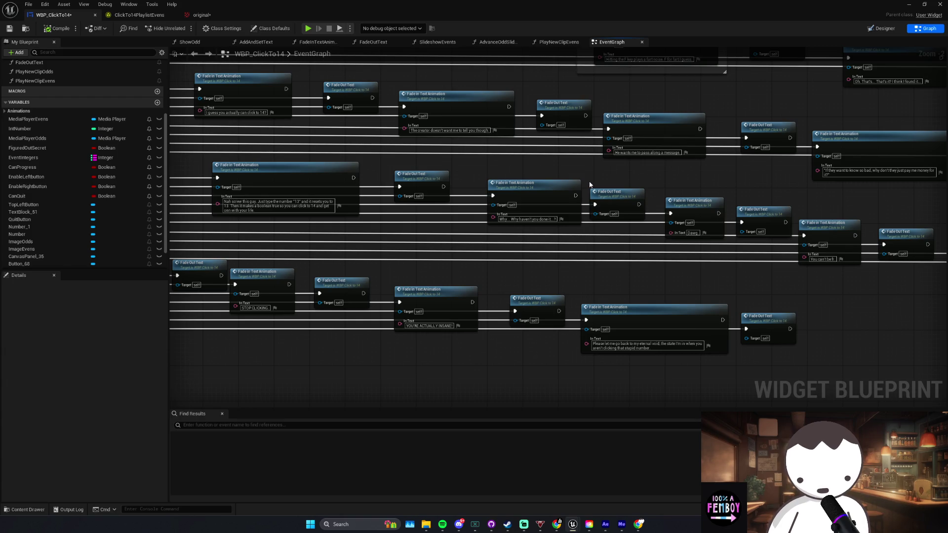
{"action": "left_click_drag", "start_coordinate": [590, 185], "coordinate": [588, 190]}
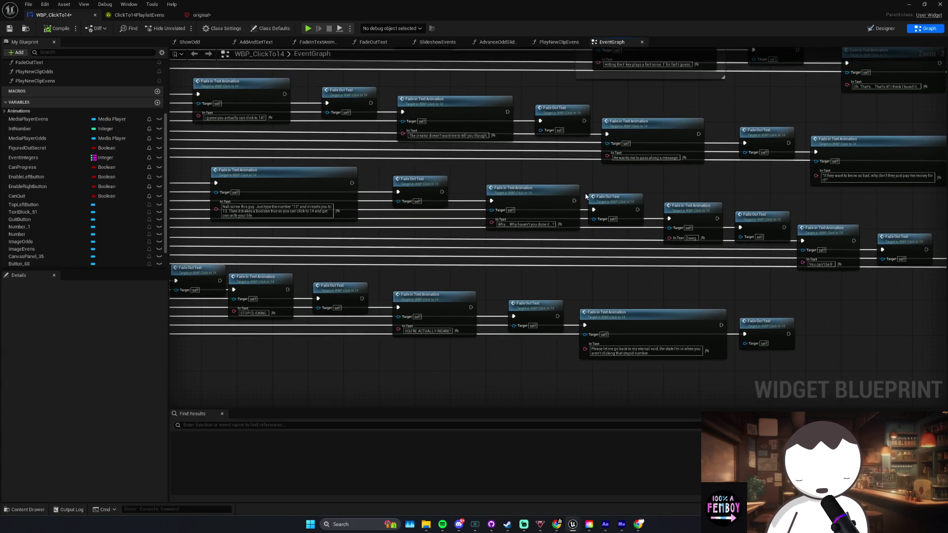
{"action": "right_click", "coordinate": [600, 197]}
{"action": "left_click_drag", "start_coordinate": [596, 235], "coordinate": [560, 237]}
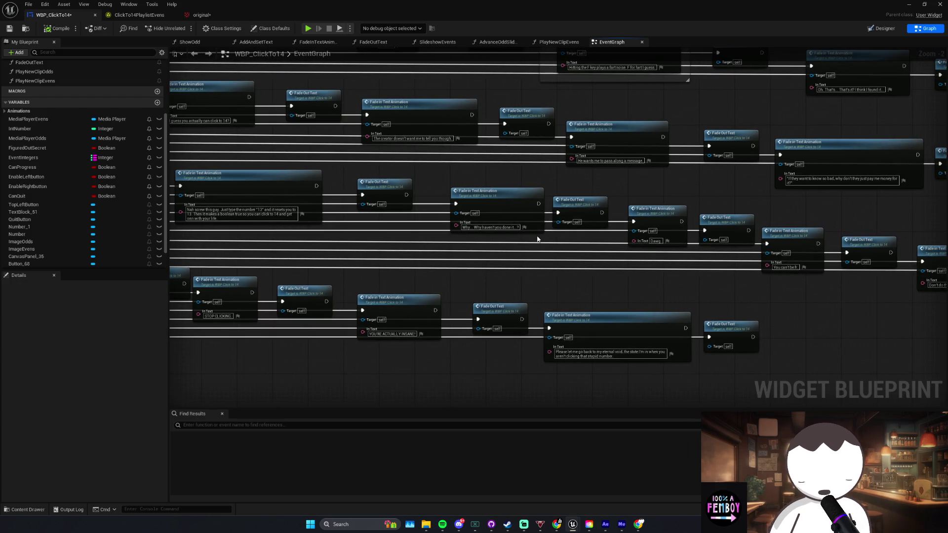
{"action": "left_click_drag", "start_coordinate": [497, 206], "coordinate": [480, 205]}
{"action": "left_click", "coordinate": [560, 200]}
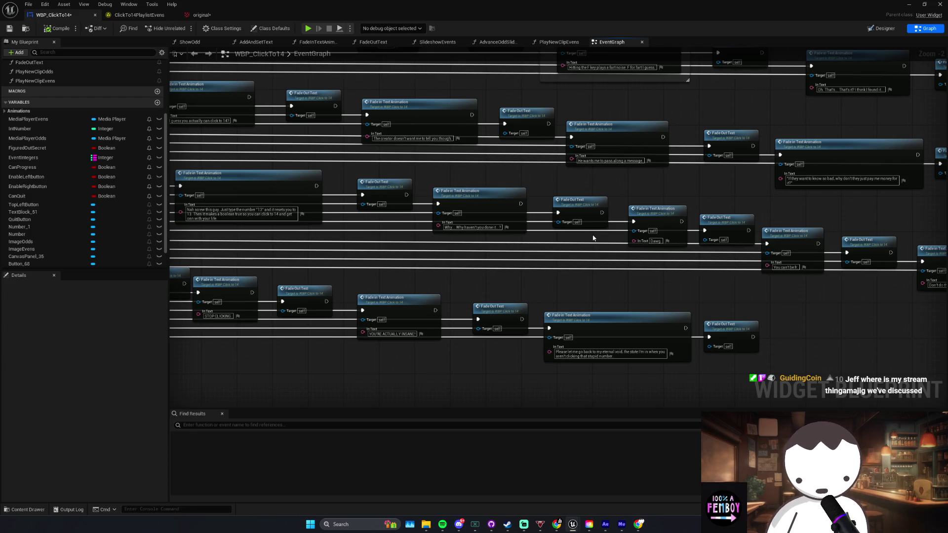
{"action": "scroll", "coordinate": [675, 288], "scroll_direction": "down", "scroll_amount": 1}
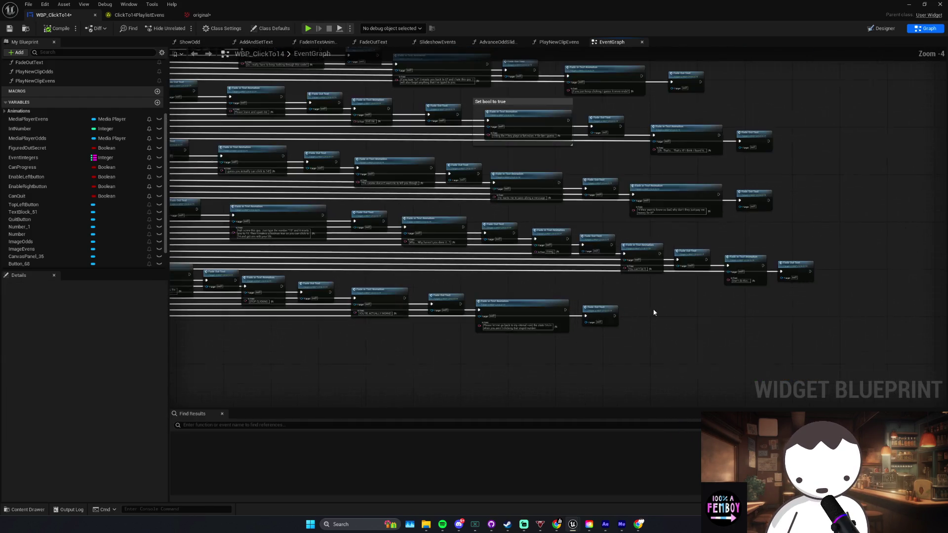
{"action": "scroll", "coordinate": [653, 313], "scroll_direction": "up", "scroll_amount": 1}
{"action": "left_click", "coordinate": [543, 318]}
{"action": "scroll", "coordinate": [632, 318], "scroll_direction": "up", "scroll_amount": 1}
{"action": "scroll", "coordinate": [632, 318], "scroll_direction": "down", "scroll_amount": 4}
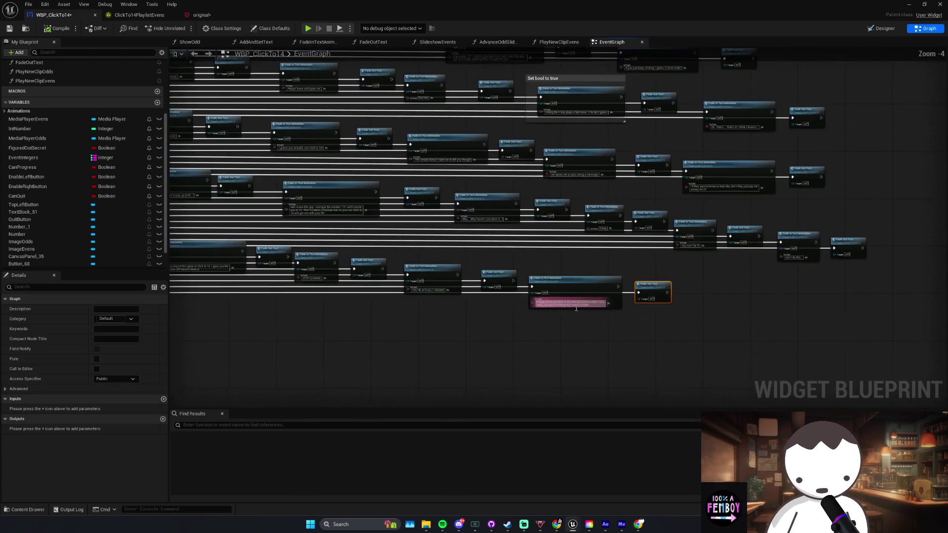
{"action": "scroll", "coordinate": [674, 276], "scroll_direction": "up", "scroll_amount": 5}
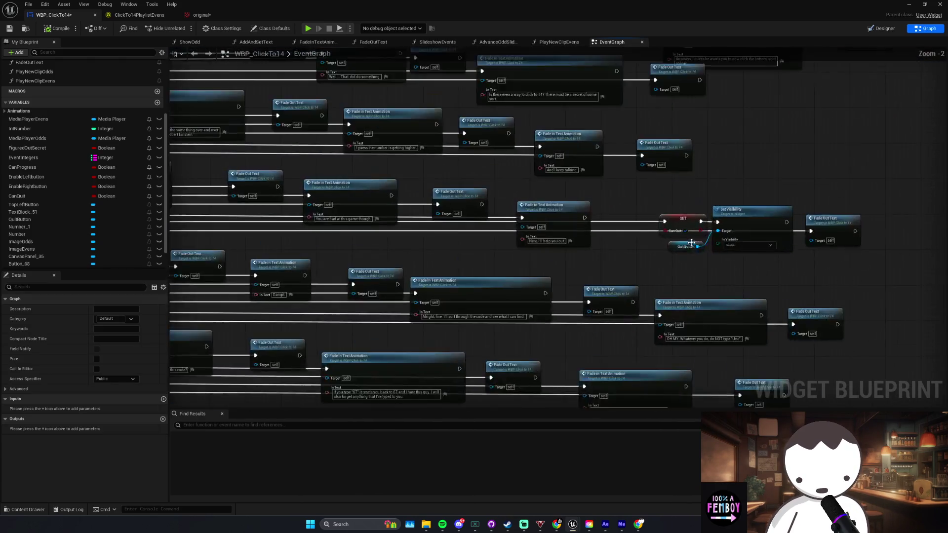
{"action": "left_click", "coordinate": [626, 215]}
{"action": "left_click", "coordinate": [317, 180]}
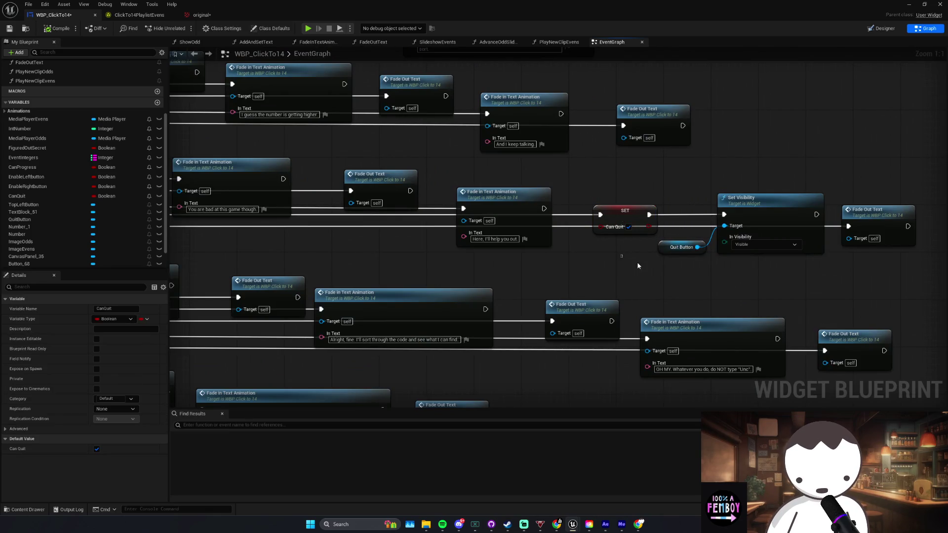
{"action": "left_click_drag", "start_coordinate": [317, 181], "coordinate": [371, 182]}
{"action": "scroll", "coordinate": [656, 300], "scroll_direction": "down", "scroll_amount": 5}
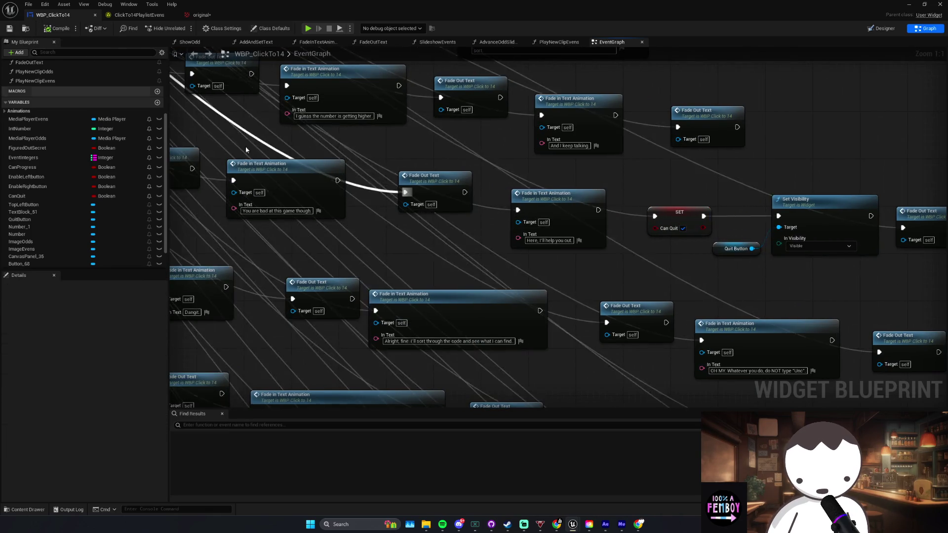
{"action": "scroll", "coordinate": [502, 239], "scroll_direction": "up", "scroll_amount": 3}
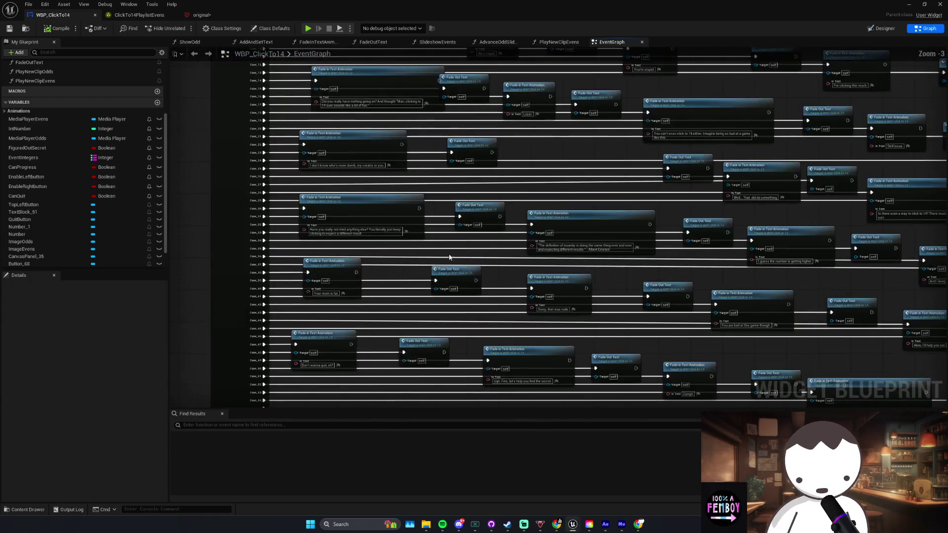
{"action": "left_click", "coordinate": [461, 271]}
{"action": "left_click", "coordinate": [450, 311]}
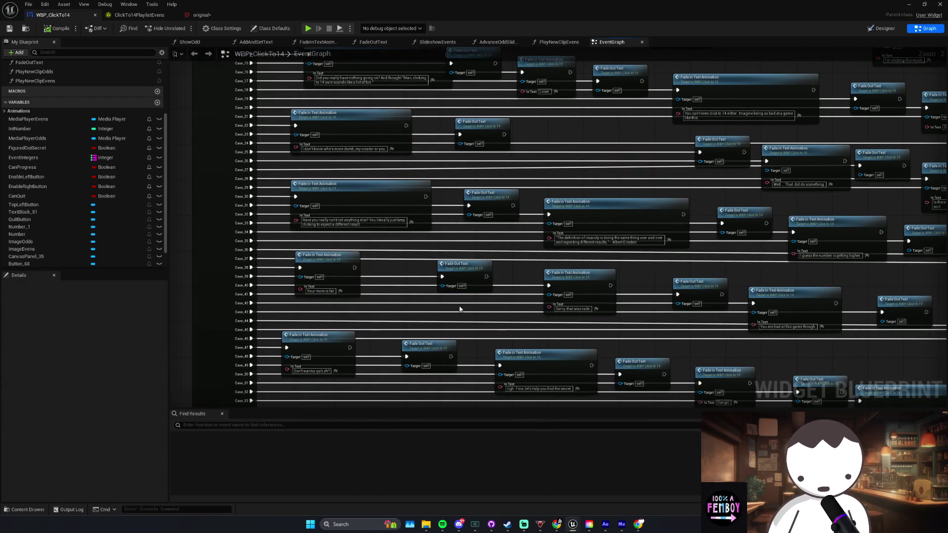
{"action": "left_click", "coordinate": [398, 285]}
{"action": "scroll", "coordinate": [515, 305], "scroll_direction": "down", "scroll_amount": 1}
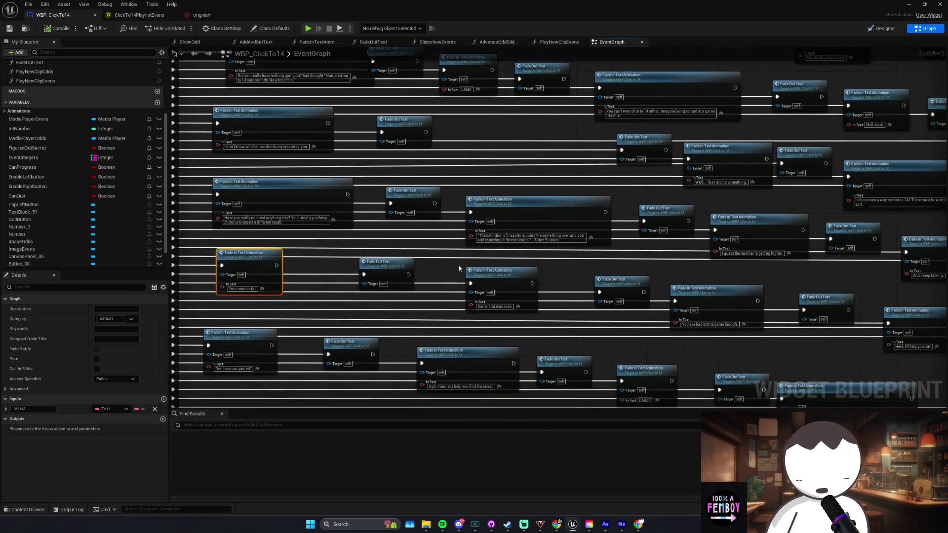
{"action": "left_click", "coordinate": [515, 305]}
{"action": "scroll", "coordinate": [516, 305], "scroll_direction": "down", "scroll_amount": 4}
{"action": "scroll", "coordinate": [564, 303], "scroll_direction": "up", "scroll_amount": 3}
{"action": "scroll", "coordinate": [564, 304], "scroll_direction": "down", "scroll_amount": 3}
{"action": "scroll", "coordinate": [479, 277], "scroll_direction": "up", "scroll_amount": 2}
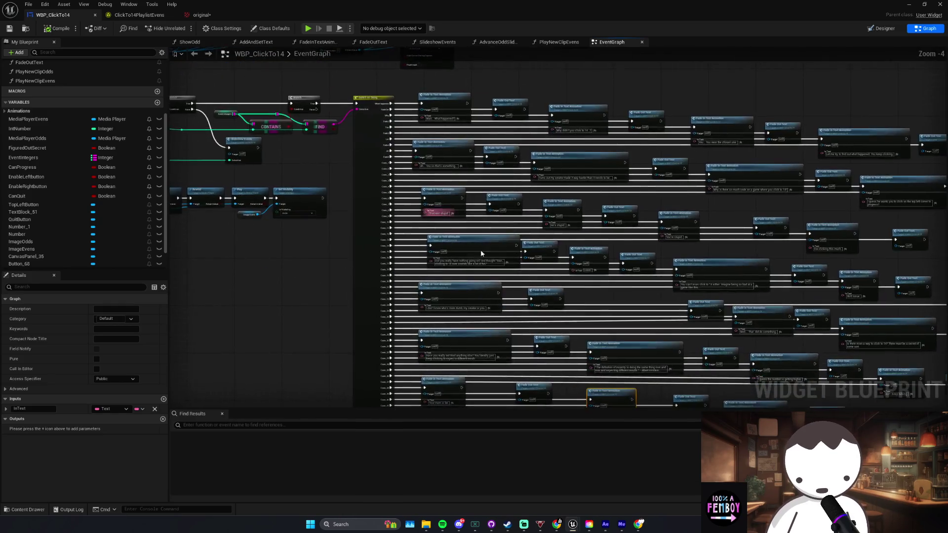
{"action": "scroll", "coordinate": [635, 205], "scroll_direction": "down", "scroll_amount": 2}
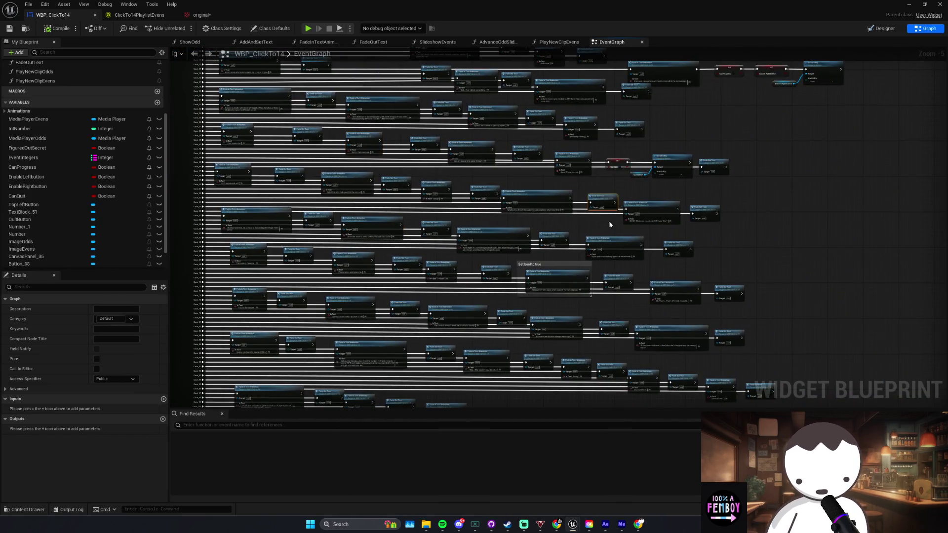
{"action": "scroll", "coordinate": [612, 218], "scroll_direction": "up", "scroll_amount": 2}
{"action": "left_click", "coordinate": [607, 226]}
{"action": "scroll", "coordinate": [607, 226], "scroll_direction": "up", "scroll_amount": 2}
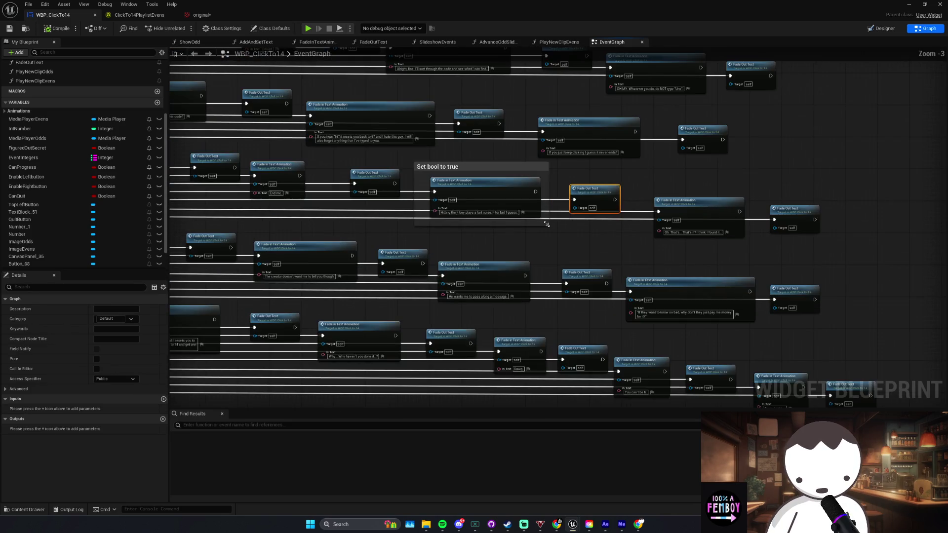
{"action": "left_click_drag", "start_coordinate": [508, 213], "coordinate": [545, 165]}
{"action": "scroll", "coordinate": [574, 183], "scroll_direction": "down", "scroll_amount": 2}
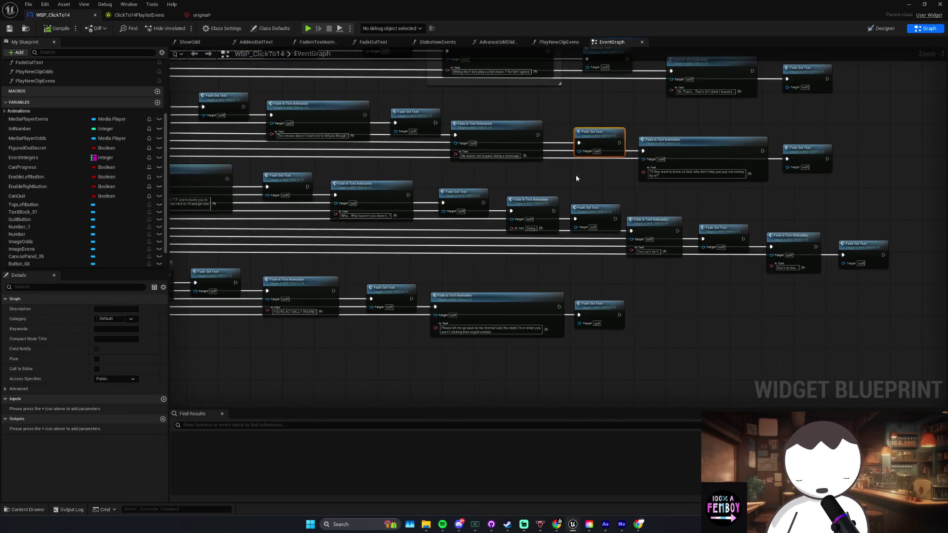
{"action": "scroll", "coordinate": [517, 274], "scroll_direction": "up", "scroll_amount": 2}
{"action": "mouse_move", "coordinate": [518, 274]}
{"action": "left_mouse_down"}
{"action": "mouse_move", "coordinate": [491, 296]}
{"action": "mouse_move", "coordinate": [512, 301]}
{"action": "left_mouse_up"}
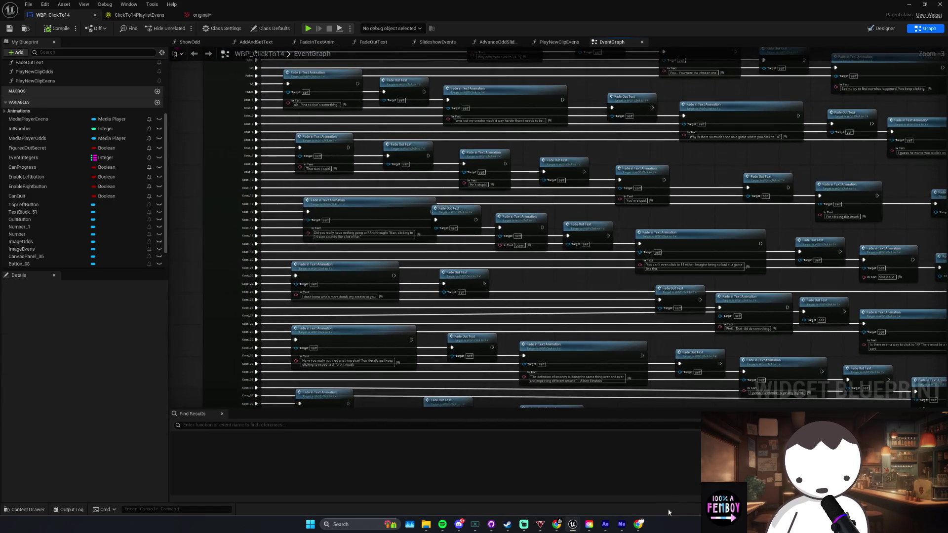
Step: Switch GitHub Desktop to TwitchStreamLETSGO, show it in Explorer, and launch TwitchStream.uproject
{"action": "left_click", "coordinate": [490, 527]}
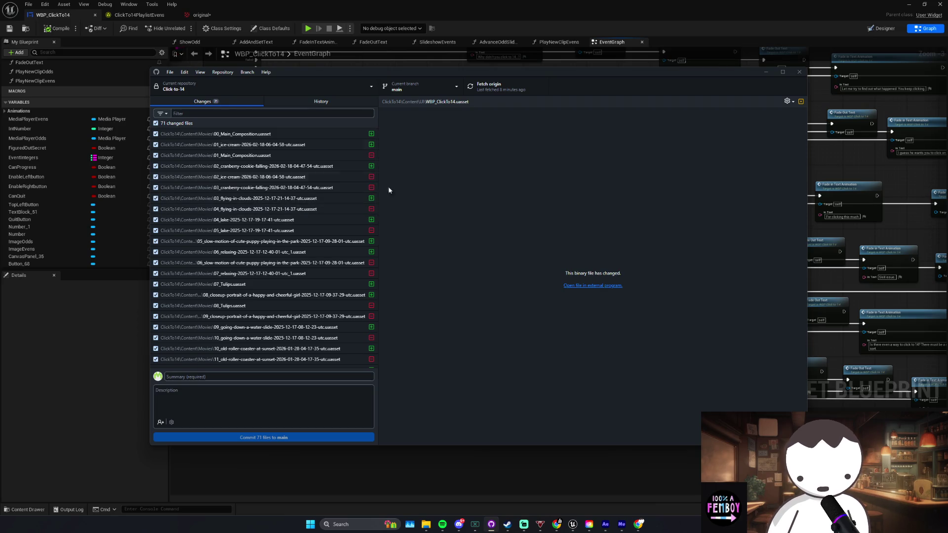
{"action": "left_click", "coordinate": [212, 87]}
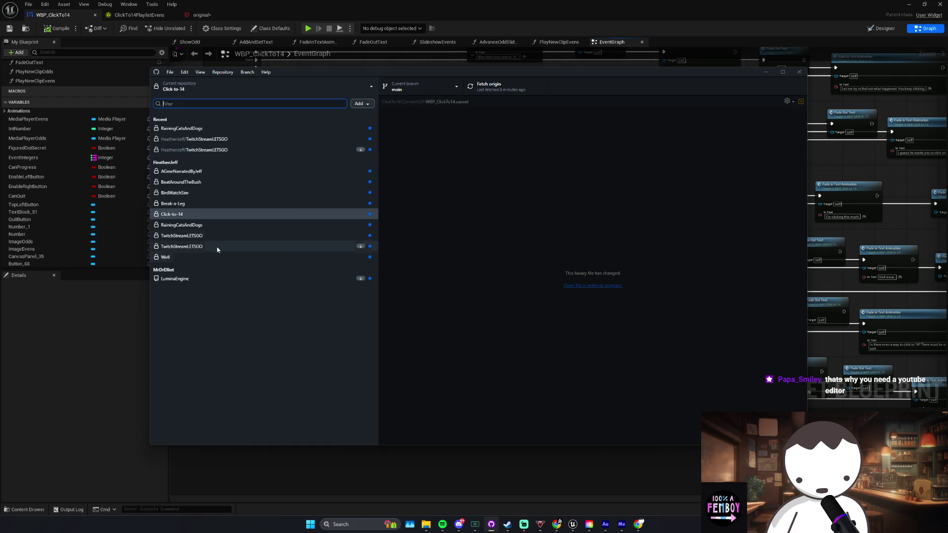
{"action": "left_click", "coordinate": [251, 237]}
{"action": "left_click", "coordinate": [223, 73]}
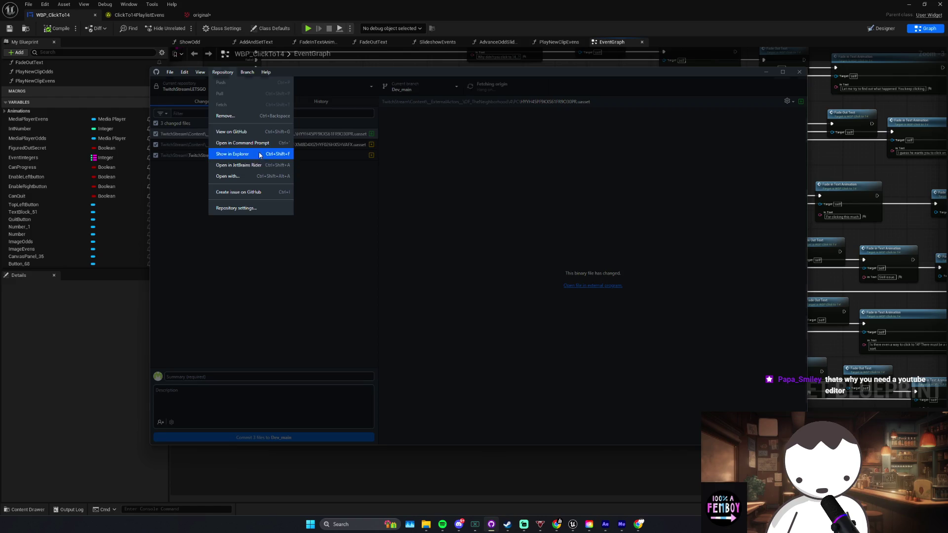
{"action": "left_click", "coordinate": [237, 156]}
{"action": "double_click", "coordinate": [299, 143]}
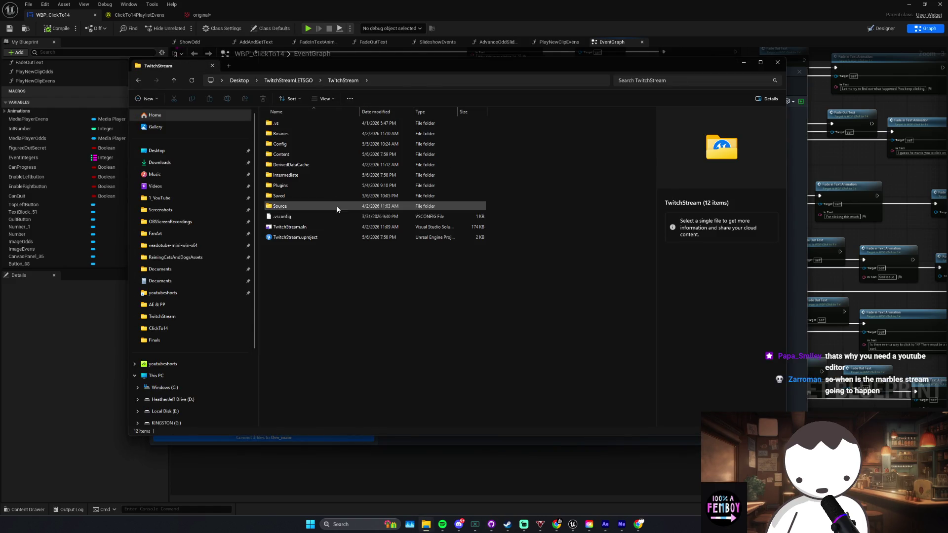
{"action": "double_click", "coordinate": [326, 240]}
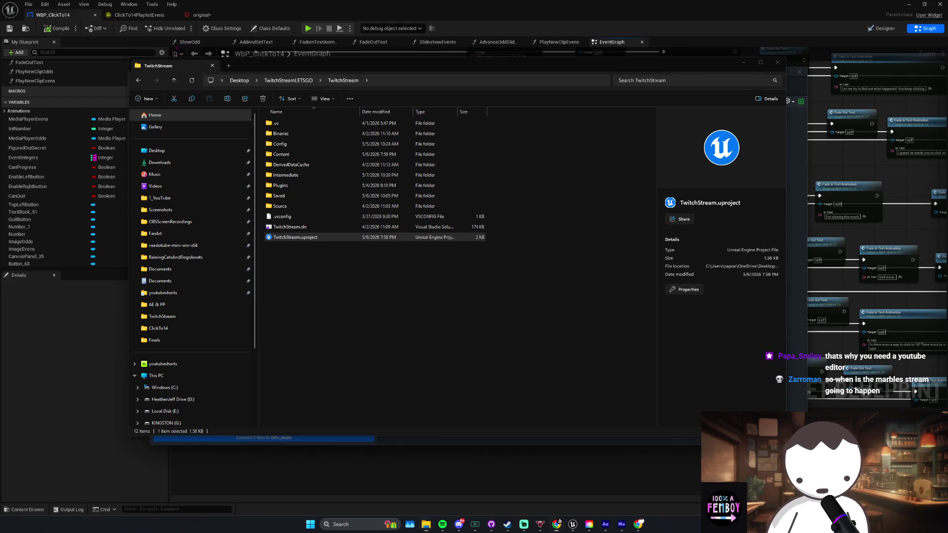
{"action": "key", "text": "alt+Tab"}
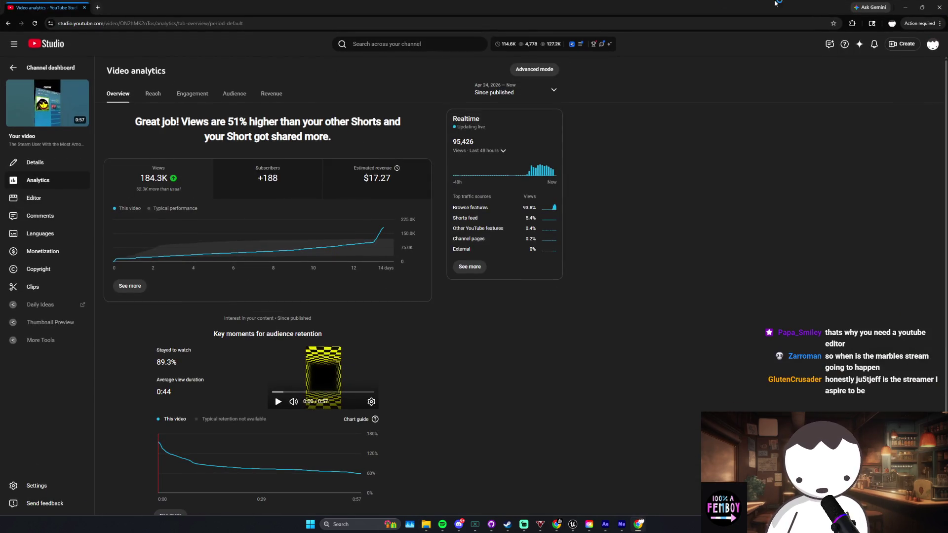
Step: Go to YouTube Studio and open the MEATY MICHAEL Short from its comments page
{"action": "left_click", "coordinate": [903, 8]}
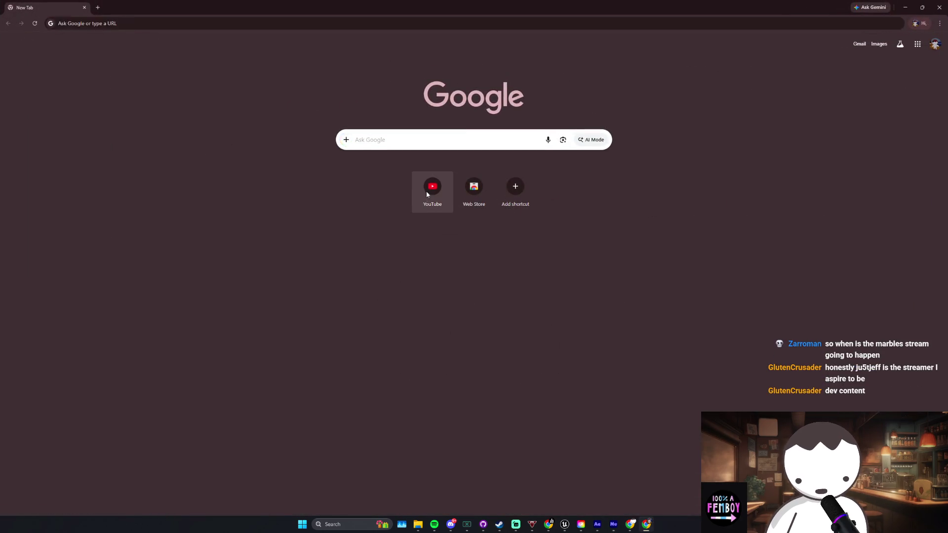
{"action": "left_click", "coordinate": [426, 191]}
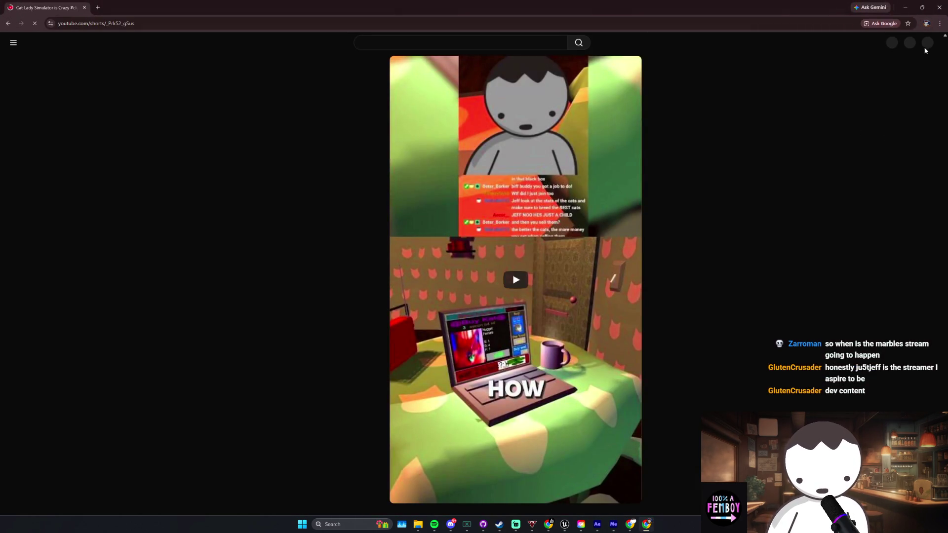
{"action": "left_click", "coordinate": [923, 43]}
{"action": "left_click", "coordinate": [882, 157]}
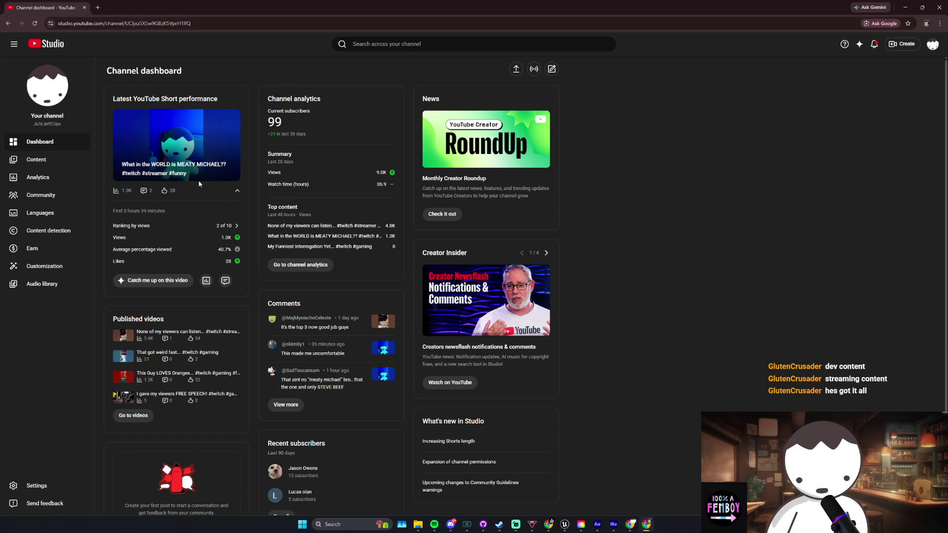
{"action": "mouse_move", "coordinate": [226, 259]}
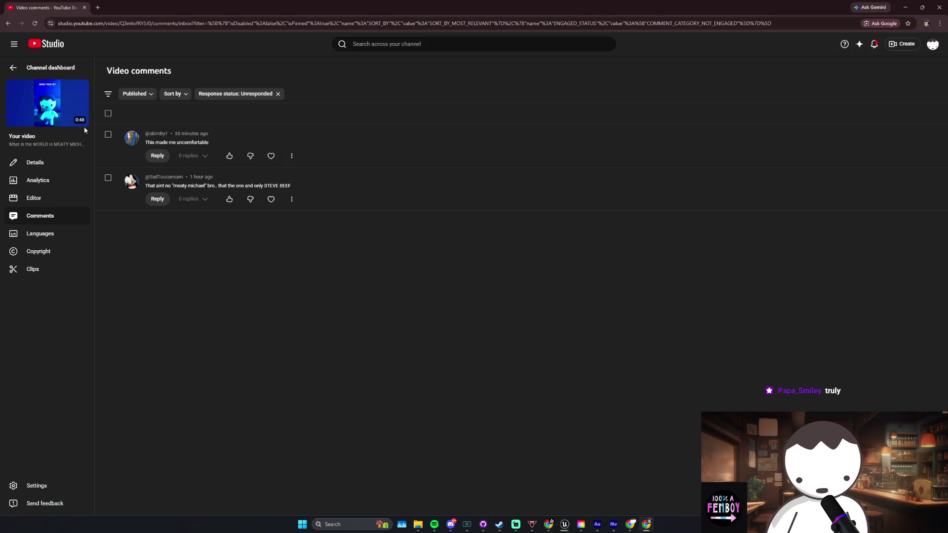
{"action": "left_click", "coordinate": [48, 103]}
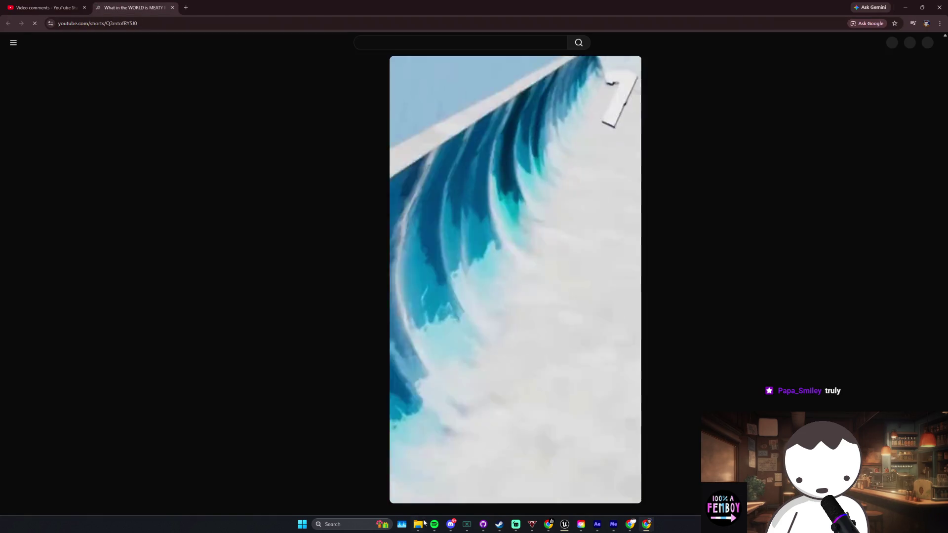
Step: Watch the MEATY MICHAEL Short, toggle its comments, and return to the Studio comments tab
{"action": "left_click", "coordinate": [434, 525]}
{"action": "left_click", "coordinate": [434, 525]}
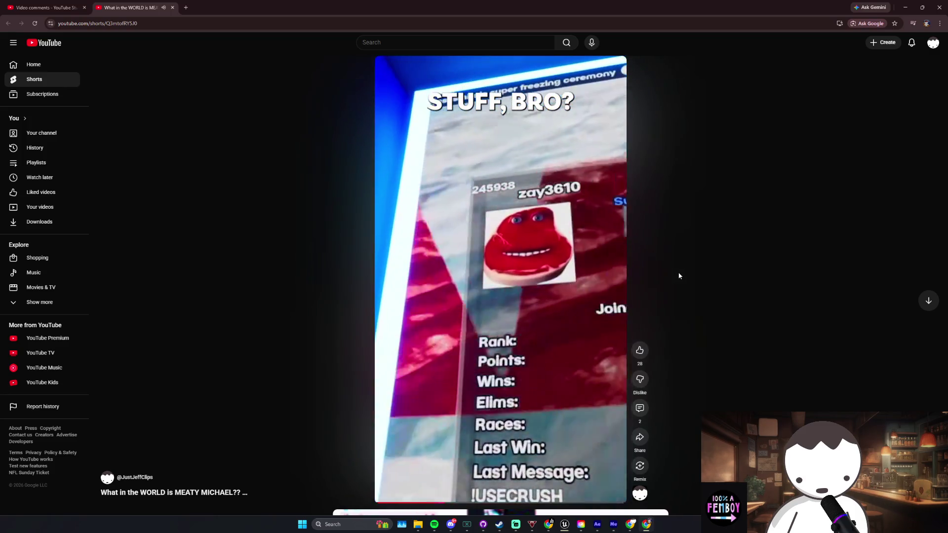
{"action": "left_click", "coordinate": [645, 406]}
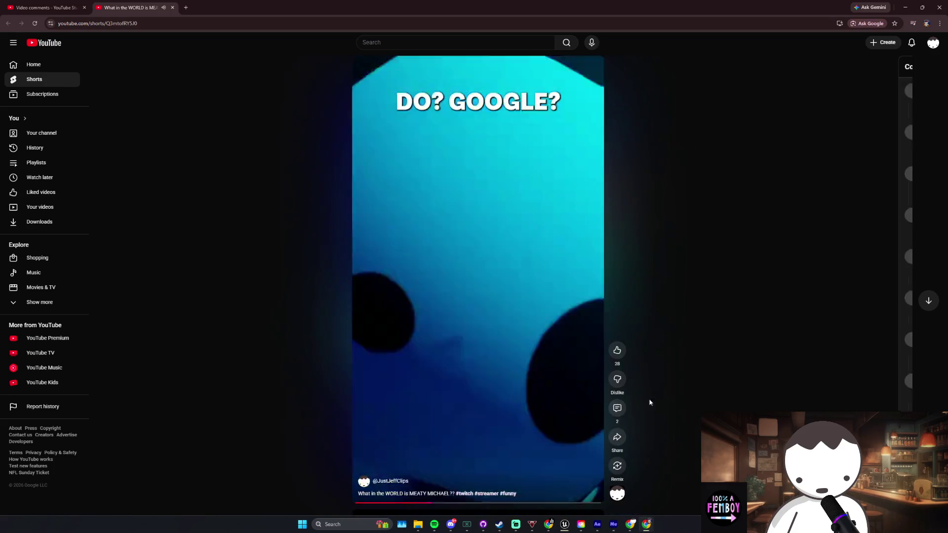
{"action": "key", "text": "Escape"}
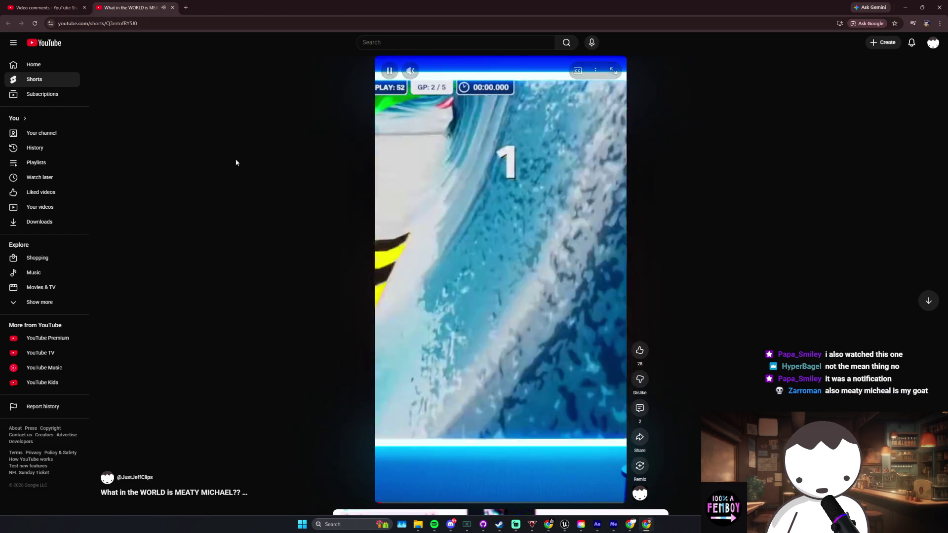
{"action": "left_click", "coordinate": [44, 8]}
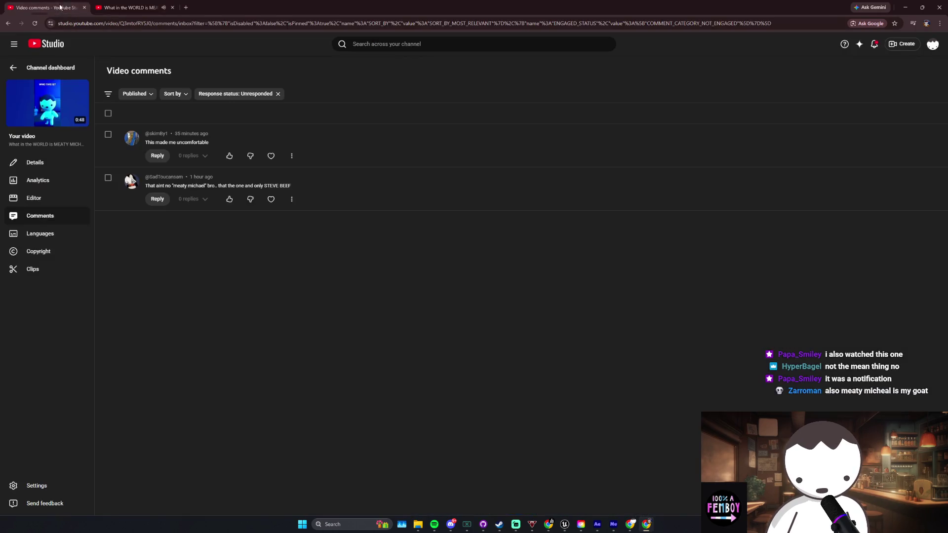
Step: Close the Shorts tab, load the channel dashboard, and minimize Chrome
{"action": "left_click", "coordinate": [172, 7]}
{"action": "left_click", "coordinate": [33, 161]}
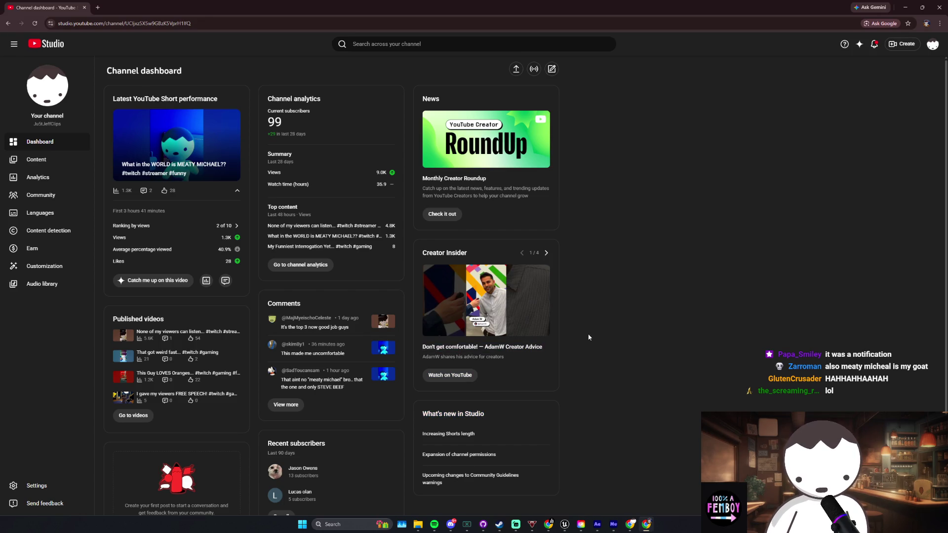
{"action": "key", "text": "alt+Tab"}
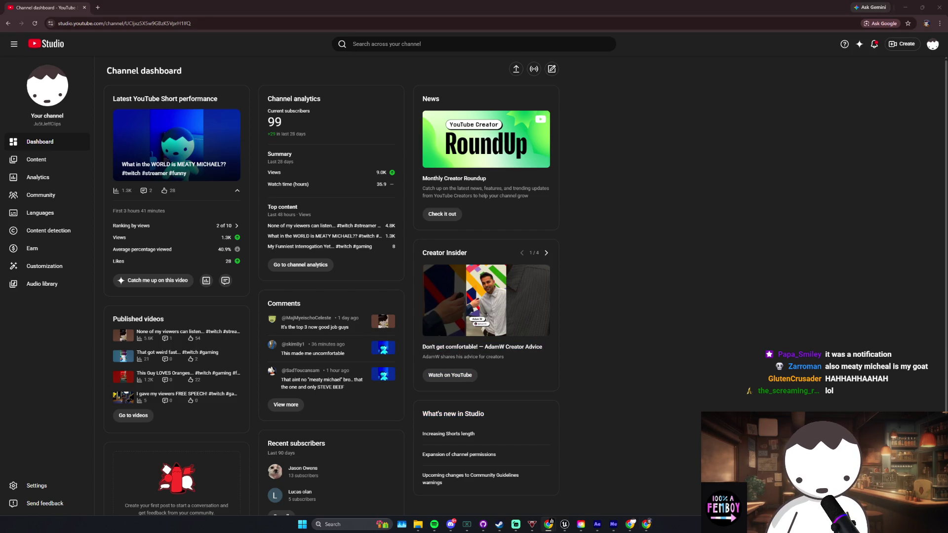
{"action": "key", "text": "alt+Tab"}
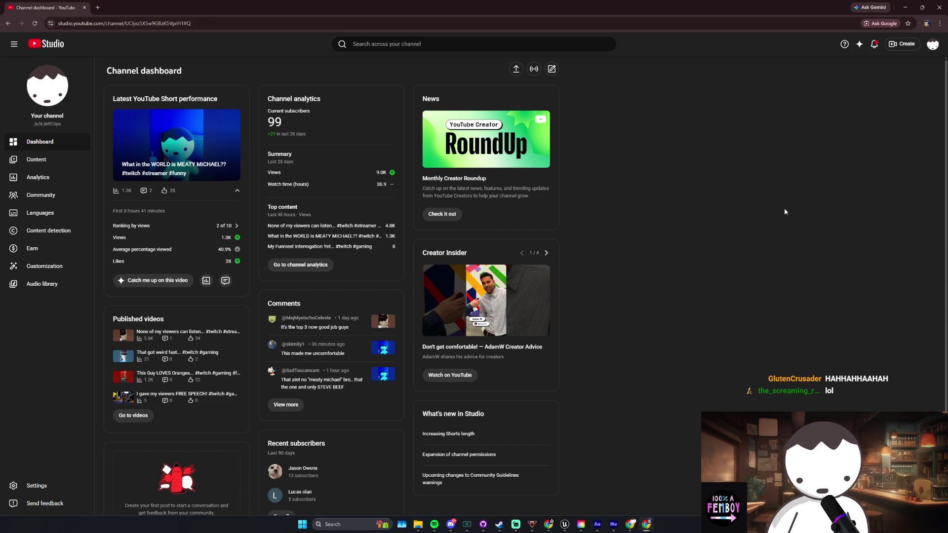
{"action": "left_click", "coordinate": [905, 7]}
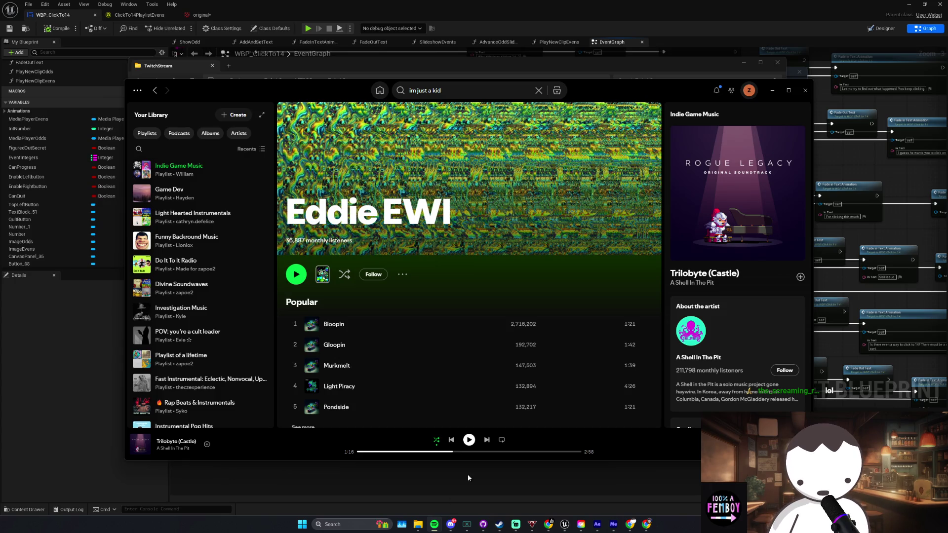
Step: Marquee-select a Fade in Text Animation node in the EventGraph, then switch to the YouTube Studio dashboard
{"action": "key", "text": "alt+Tab"}
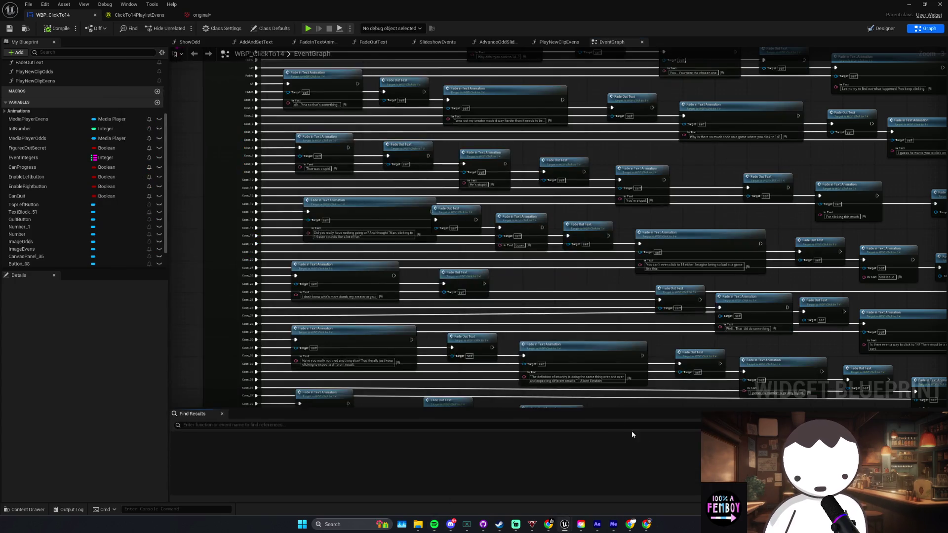
{"action": "mouse_move", "coordinate": [657, 383]}
{"action": "left_mouse_down"}
{"action": "mouse_move", "coordinate": [510, 319]}
{"action": "mouse_move", "coordinate": [576, 333]}
{"action": "left_mouse_up"}
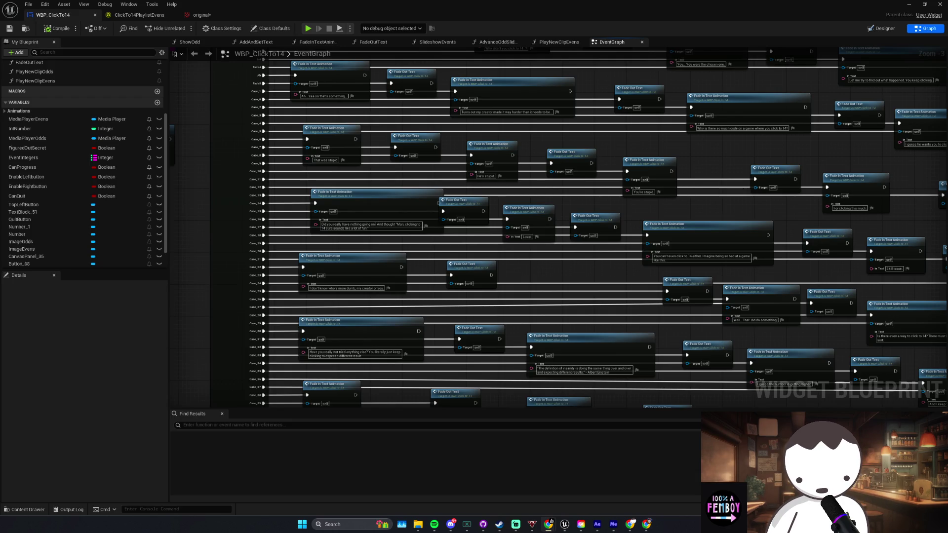
{"action": "key", "text": "alt+Tab"}
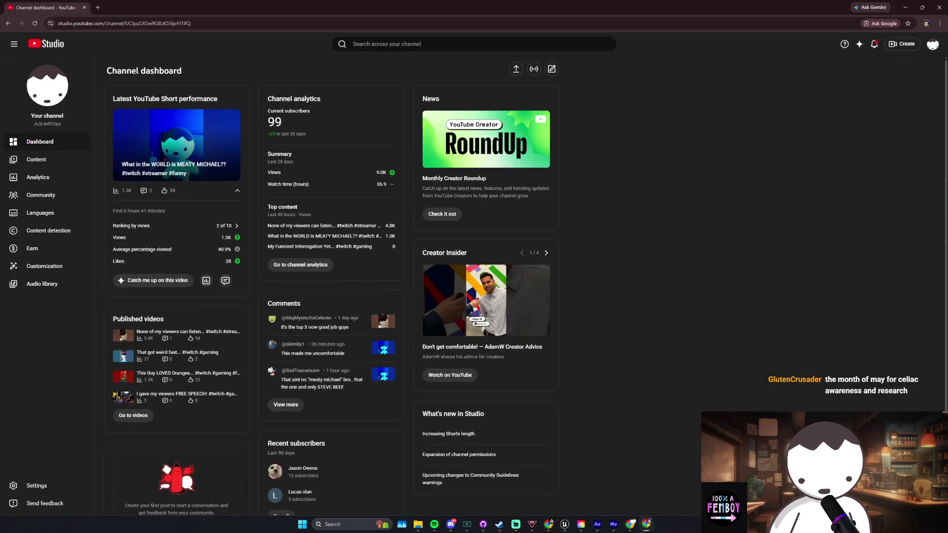
Step: Check the latest Short's Engagement analytics in YouTube Studio, then minimize the browser
{"action": "left_click", "coordinate": [123, 343]}
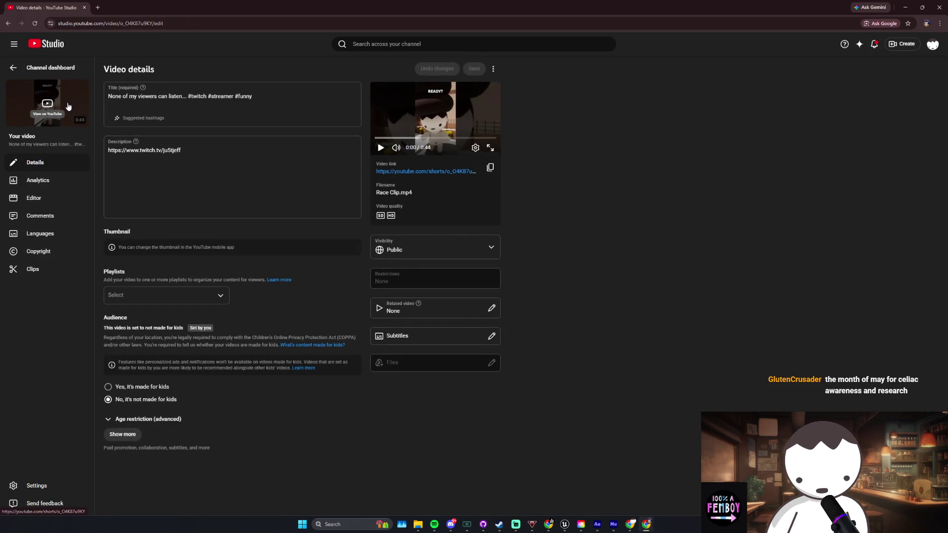
{"action": "left_click", "coordinate": [45, 67]}
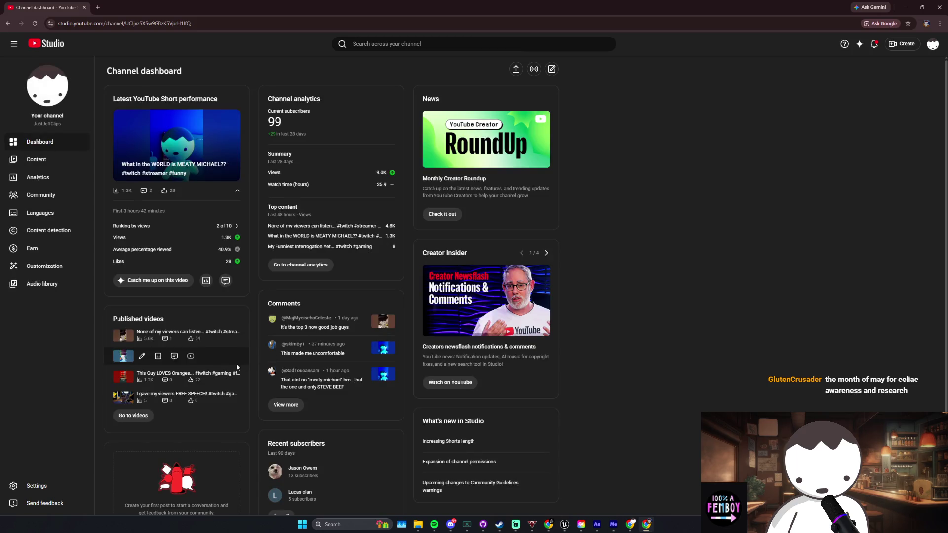
{"action": "left_click", "coordinate": [158, 339]}
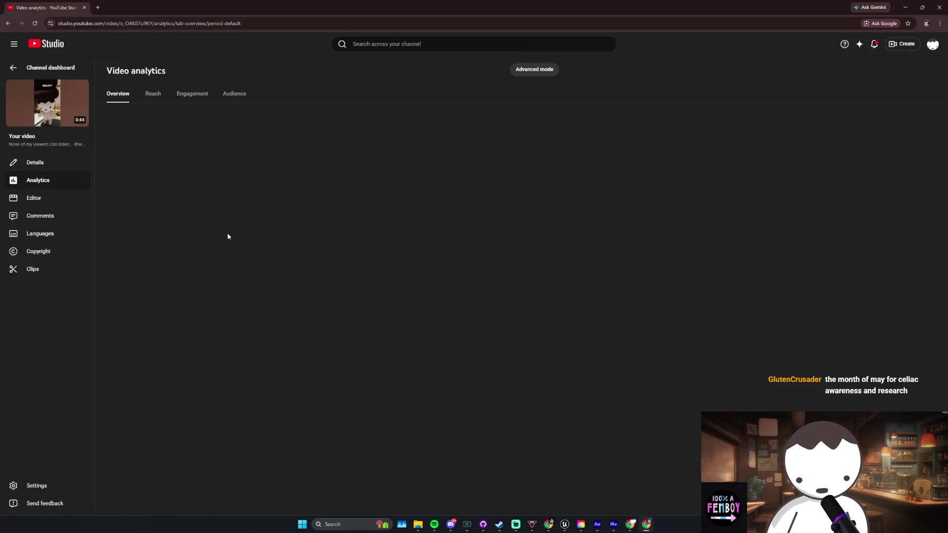
{"action": "left_click", "coordinate": [191, 97]}
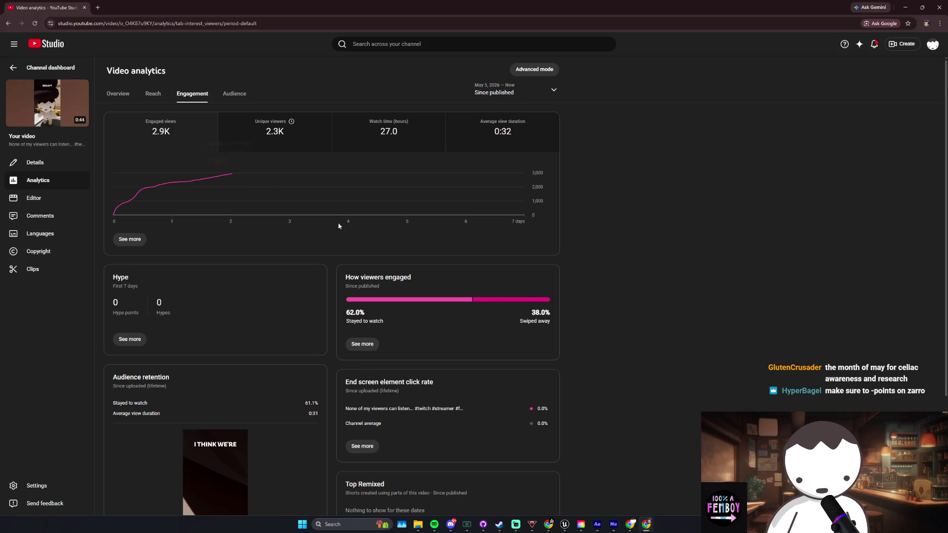
{"action": "left_click", "coordinate": [45, 67]}
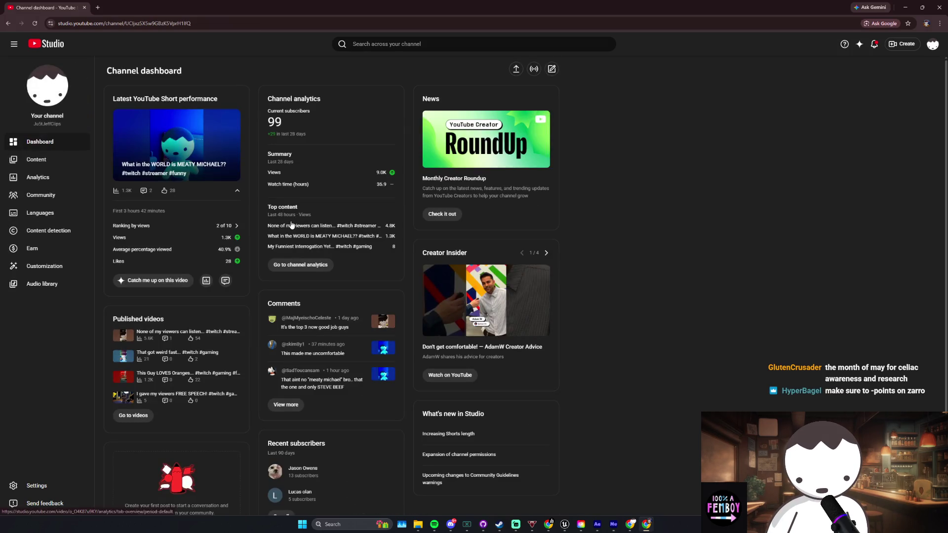
{"action": "scroll", "coordinate": [660, 232], "scroll_direction": "down", "scroll_amount": 2}
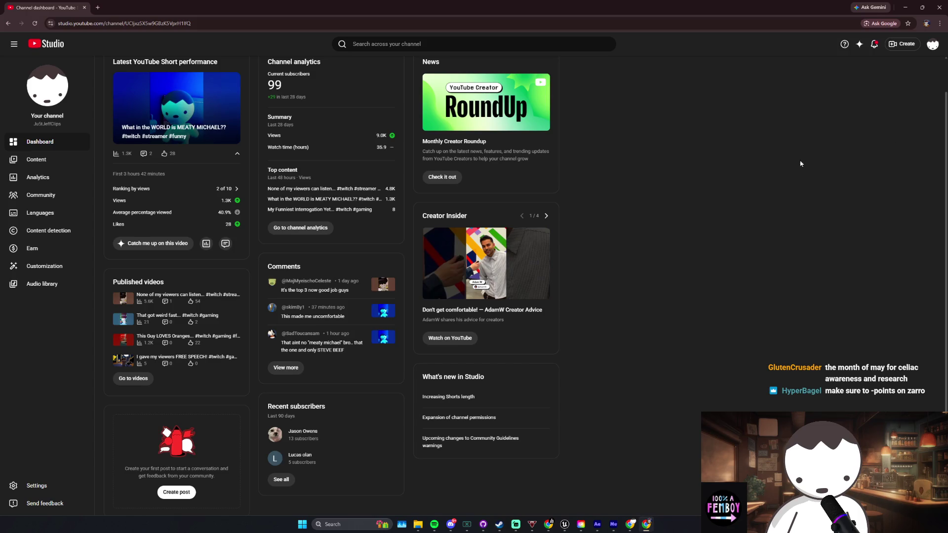
{"action": "scroll", "coordinate": [800, 164], "scroll_direction": "up", "scroll_amount": 2}
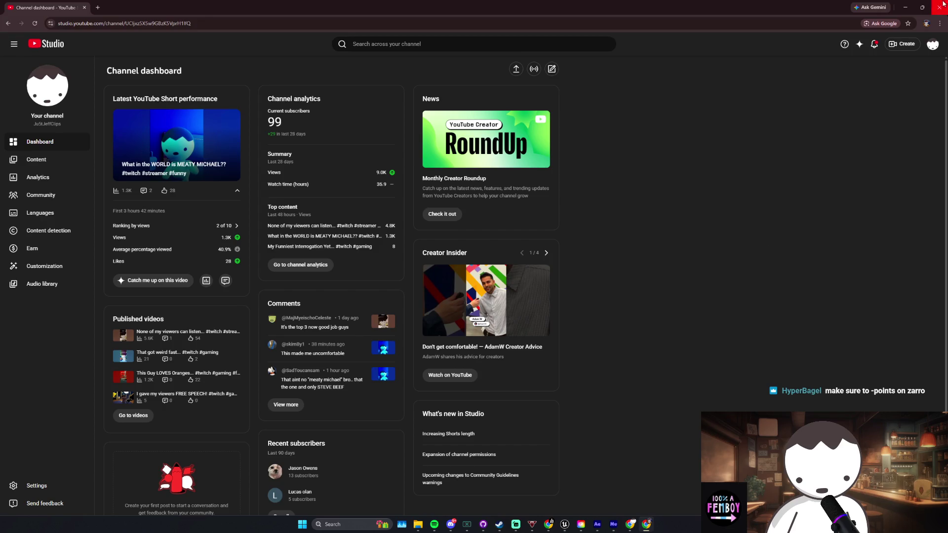
{"action": "left_click", "coordinate": [905, 8]}
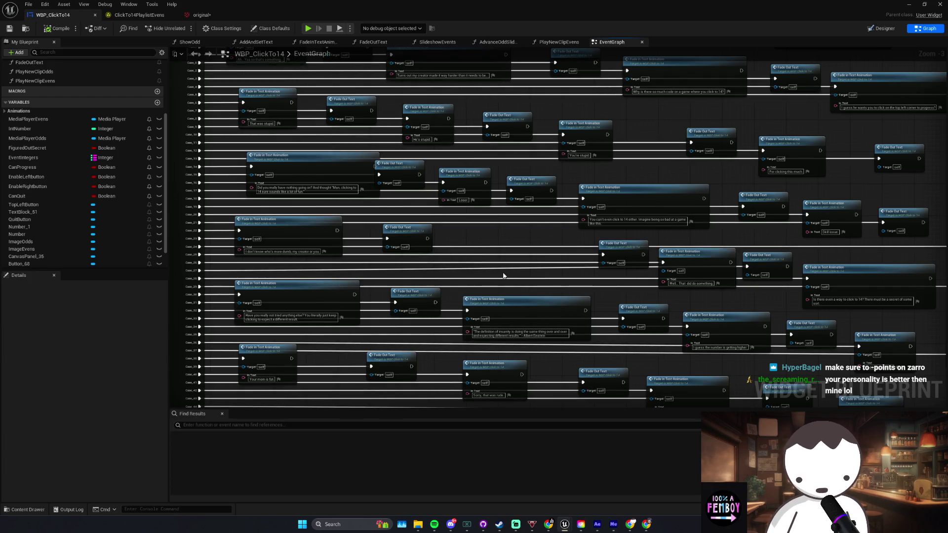
Step: Inspect the definition of insanity text node and other text animation nodes in WBP_ClickTo14's EventGraph
{"action": "scroll", "coordinate": [502, 277], "scroll_direction": "up", "scroll_amount": 4}
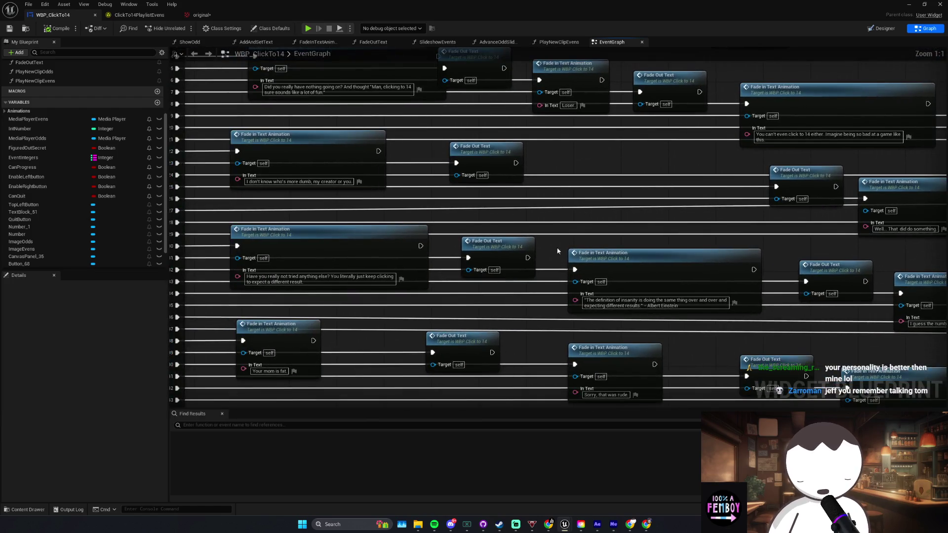
{"action": "left_click", "coordinate": [606, 297]}
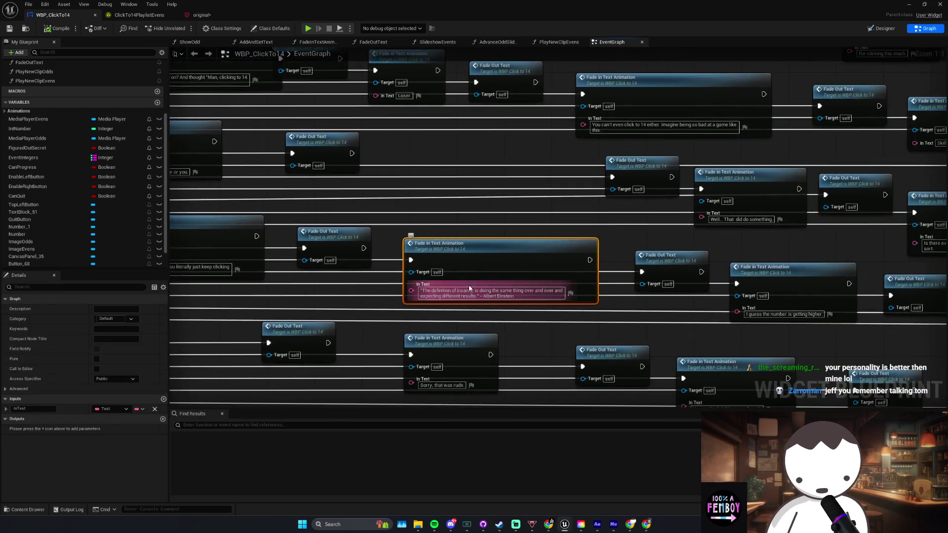
{"action": "scroll", "coordinate": [498, 296], "scroll_direction": "down", "scroll_amount": 2}
{"action": "scroll", "coordinate": [514, 288], "scroll_direction": "down", "scroll_amount": 2}
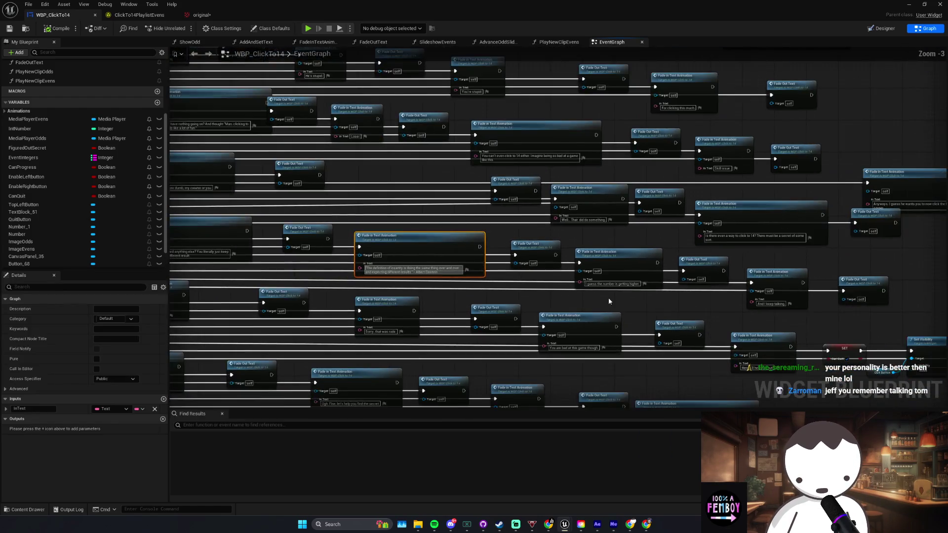
{"action": "left_click", "coordinate": [508, 328]}
{"action": "mouse_move", "coordinate": [570, 294]}
{"action": "left_mouse_down"}
{"action": "mouse_move", "coordinate": [526, 289]}
{"action": "mouse_move", "coordinate": [574, 259]}
{"action": "mouse_move", "coordinate": [581, 235]}
{"action": "left_mouse_up"}
{"action": "scroll", "coordinate": [504, 287], "scroll_direction": "down", "scroll_amount": 2}
{"action": "scroll", "coordinate": [482, 365], "scroll_direction": "up", "scroll_amount": 4}
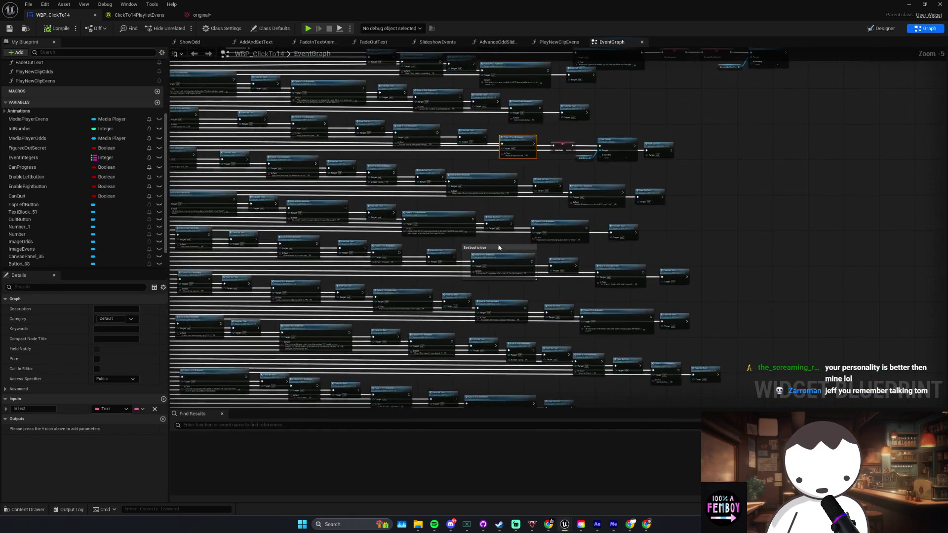
Step: Look at the 'Set bool to true' comment, deselect it, and bring up the TwitchStream level editor
{"action": "left_click_drag", "start_coordinate": [458, 235], "coordinate": [472, 258]}
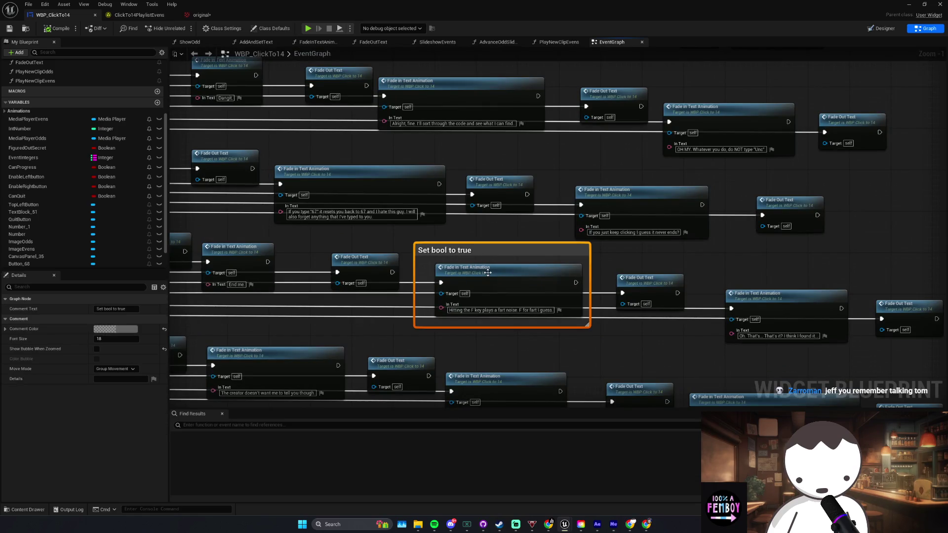
{"action": "scroll", "coordinate": [444, 251], "scroll_direction": "down", "scroll_amount": 5}
{"action": "scroll", "coordinate": [420, 237], "scroll_direction": "up", "scroll_amount": 4}
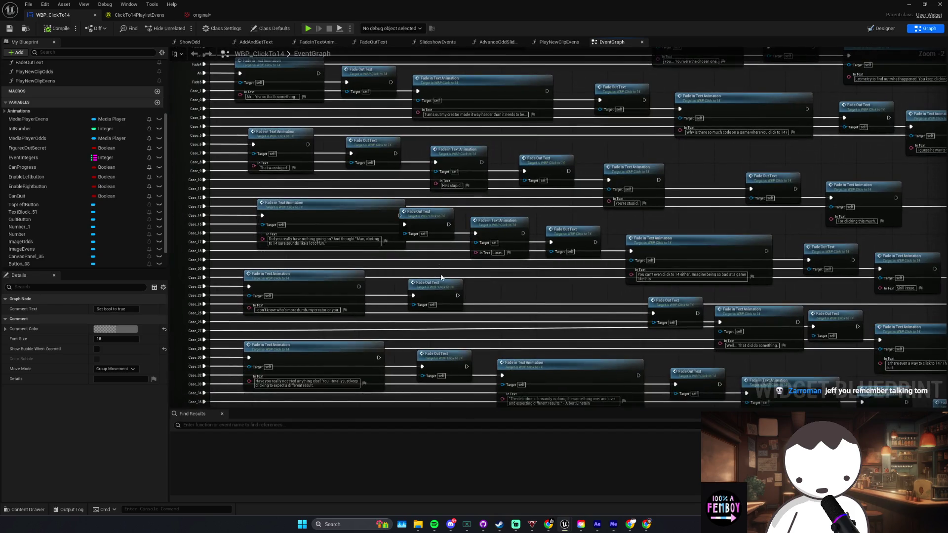
{"action": "left_click", "coordinate": [441, 277]}
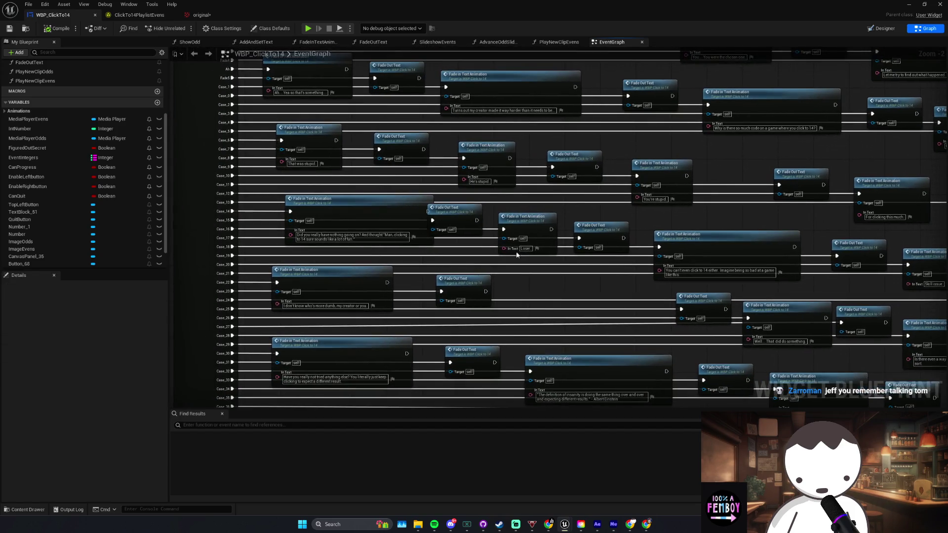
{"action": "mouse_move", "coordinate": [566, 525]}
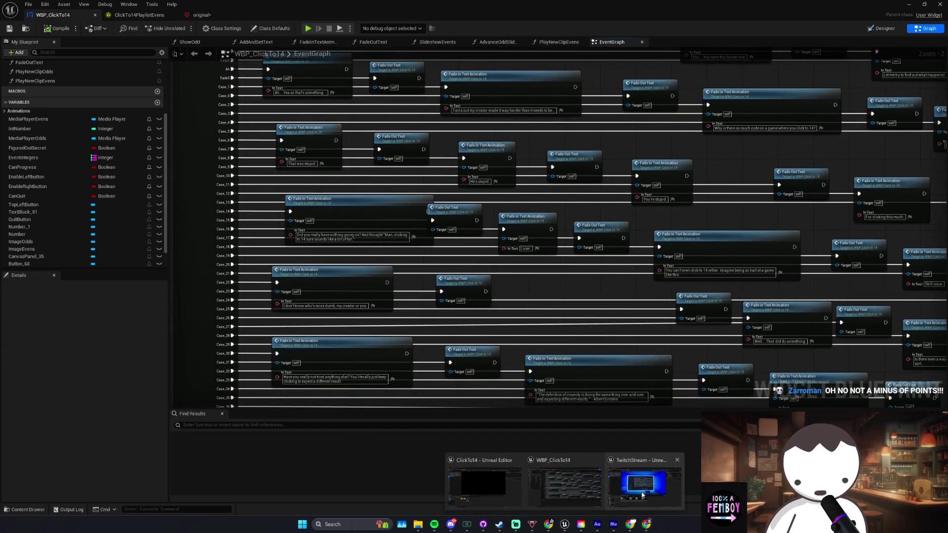
{"action": "left_click", "coordinate": [647, 486]}
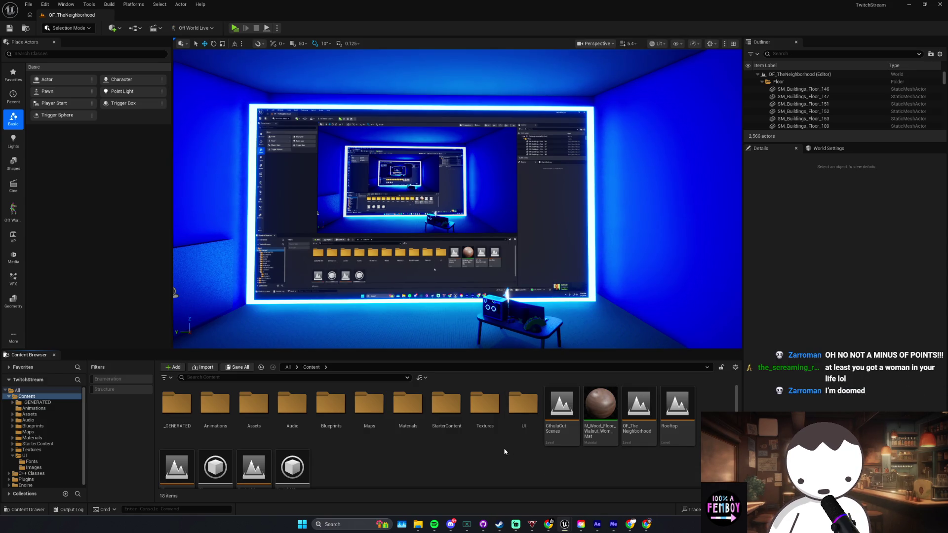
Step: Browse Content/Blueprints, go back up, and open WBP_GiveUserPoints from the Content/UI folder
{"action": "scroll", "coordinate": [439, 463], "scroll_direction": "down", "scroll_amount": 1}
{"action": "scroll", "coordinate": [439, 466], "scroll_direction": "up", "scroll_amount": 1}
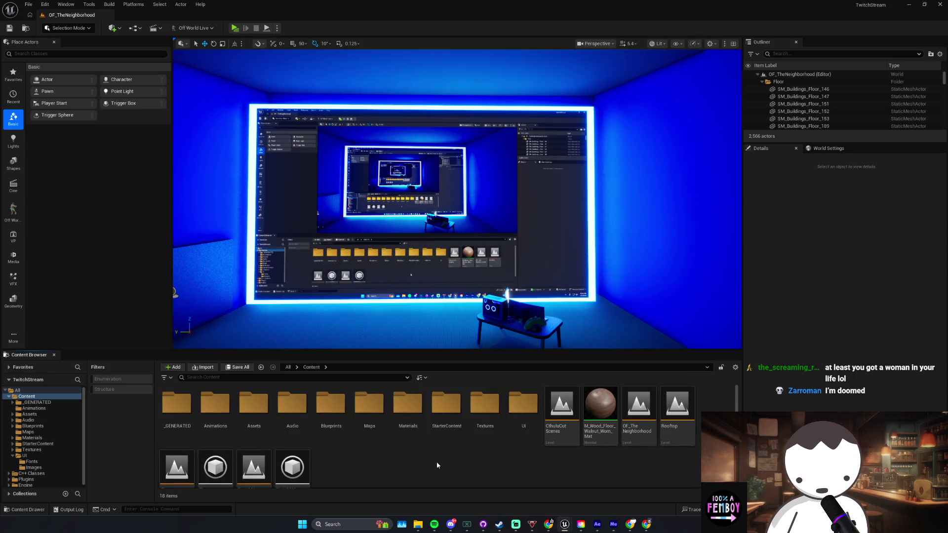
{"action": "double_click", "coordinate": [330, 431]}
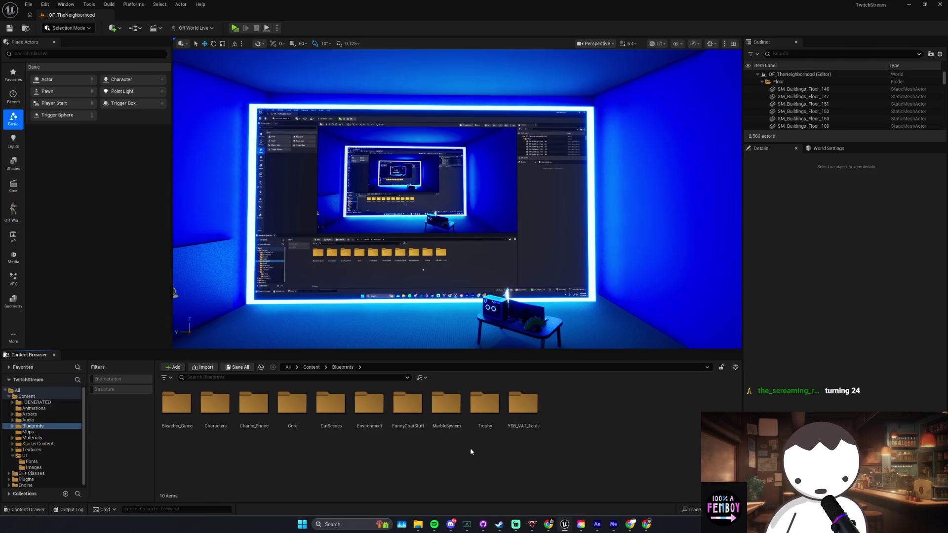
{"action": "left_click", "coordinate": [306, 433]}
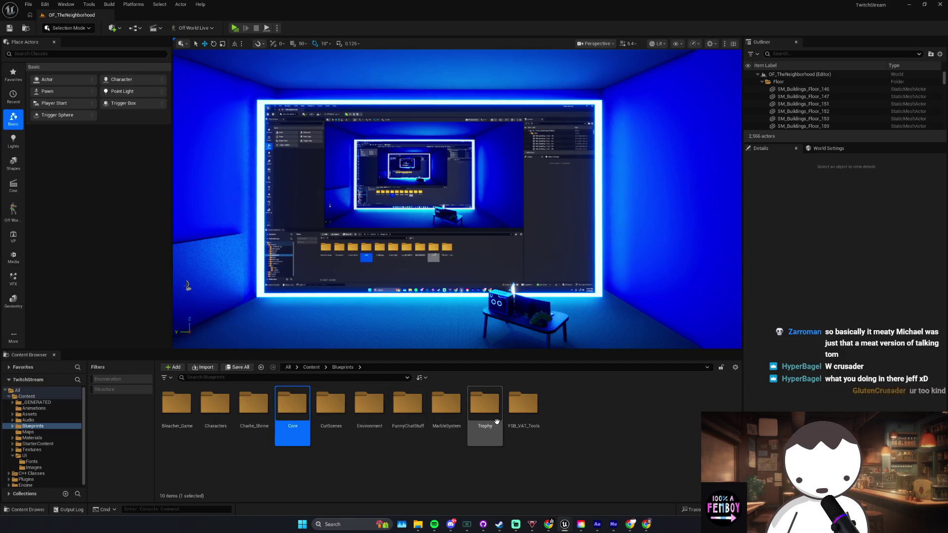
{"action": "key", "text": "BackSpace"}
{"action": "double_click", "coordinate": [523, 406]}
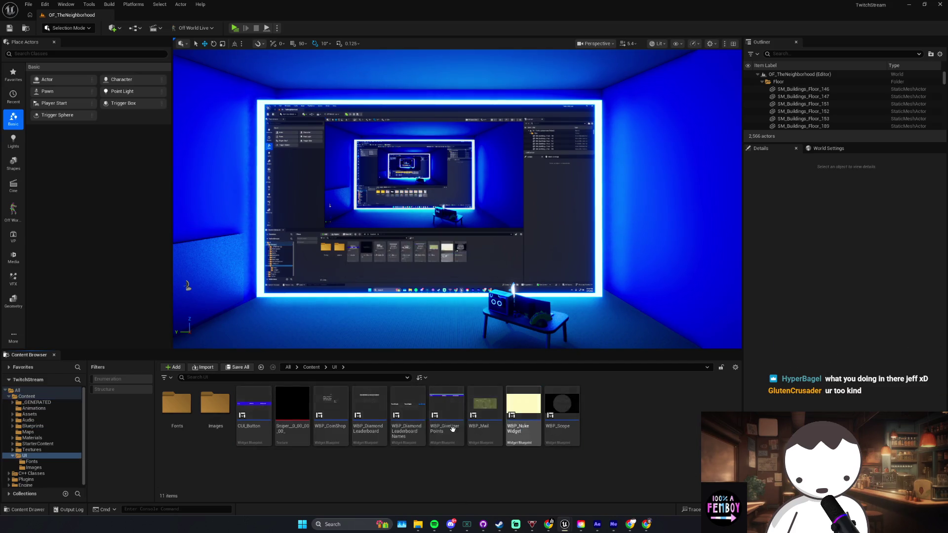
{"action": "double_click", "coordinate": [441, 441]}
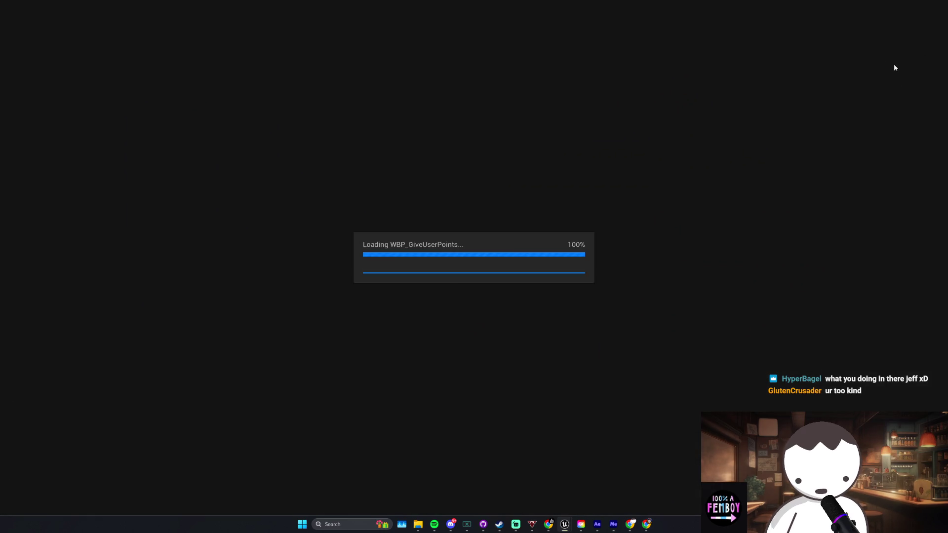
Step: Inspect the OnTextChanged event, Name and Text getters, Branch and Set Visibility nodes
{"action": "scroll", "coordinate": [456, 249], "scroll_direction": "up", "scroll_amount": 2}
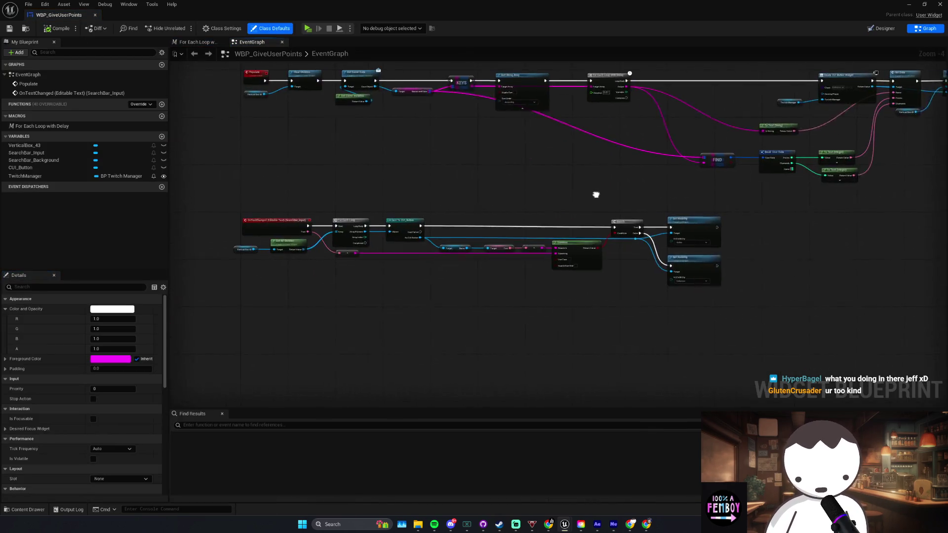
{"action": "mouse_move", "coordinate": [200, 198]}
{"action": "left_mouse_down"}
{"action": "mouse_move", "coordinate": [341, 252]}
{"action": "mouse_move", "coordinate": [362, 275]}
{"action": "mouse_move", "coordinate": [405, 278]}
{"action": "left_mouse_up"}
{"action": "left_click", "coordinate": [283, 219]}
{"action": "left_click_drag", "start_coordinate": [383, 243], "coordinate": [370, 241]}
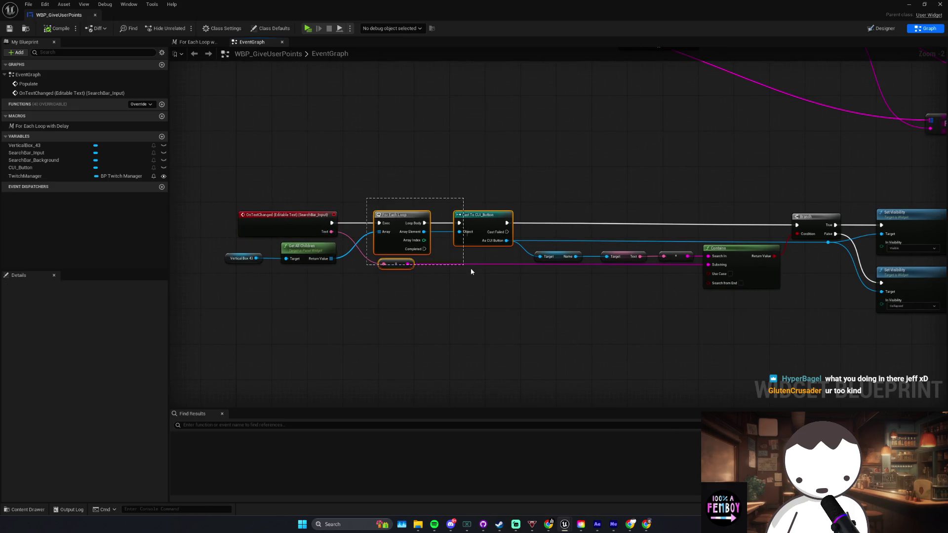
{"action": "mouse_move", "coordinate": [441, 214]}
{"action": "left_mouse_down"}
{"action": "mouse_move", "coordinate": [550, 279]}
{"action": "mouse_move", "coordinate": [376, 279]}
{"action": "left_mouse_up"}
{"action": "mouse_move", "coordinate": [516, 194]}
{"action": "left_mouse_down"}
{"action": "mouse_move", "coordinate": [655, 320]}
{"action": "mouse_move", "coordinate": [740, 318]}
{"action": "left_mouse_up"}
{"action": "left_click", "coordinate": [552, 317]}
Step: Compare with WBP_ClickTo14 by inspecting its Fade in Text Animation node
{"action": "mouse_move", "coordinate": [564, 525]}
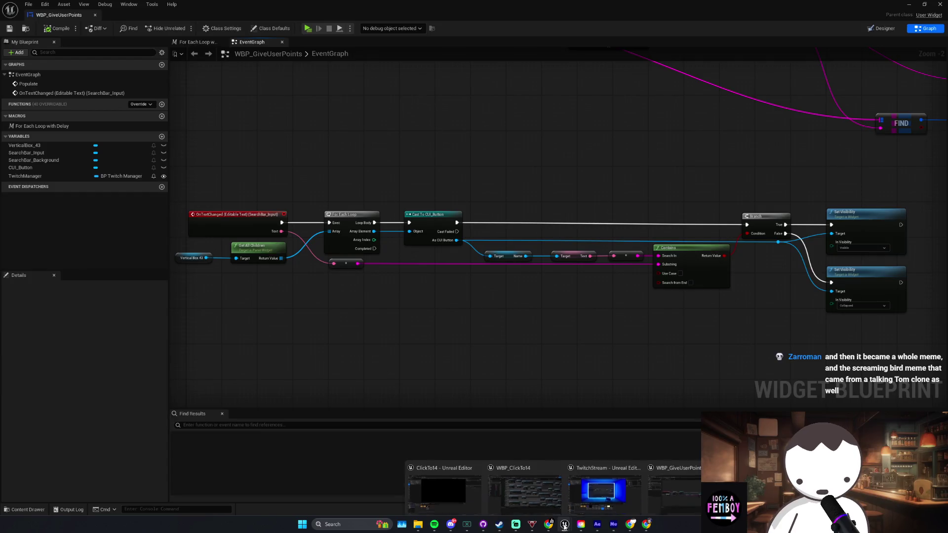
{"action": "left_click", "coordinate": [511, 488]}
{"action": "left_click", "coordinate": [564, 371]}
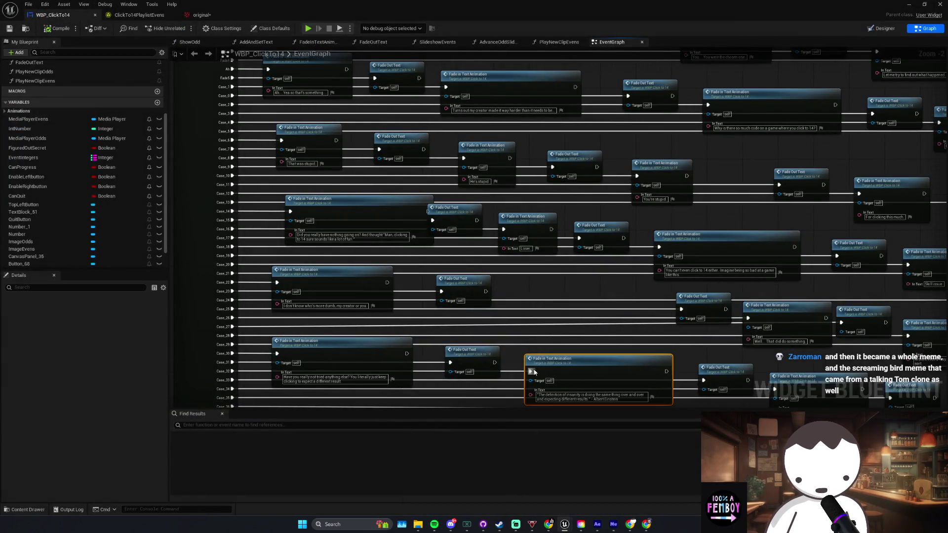
{"action": "left_click_drag", "start_coordinate": [559, 338], "coordinate": [529, 325]}
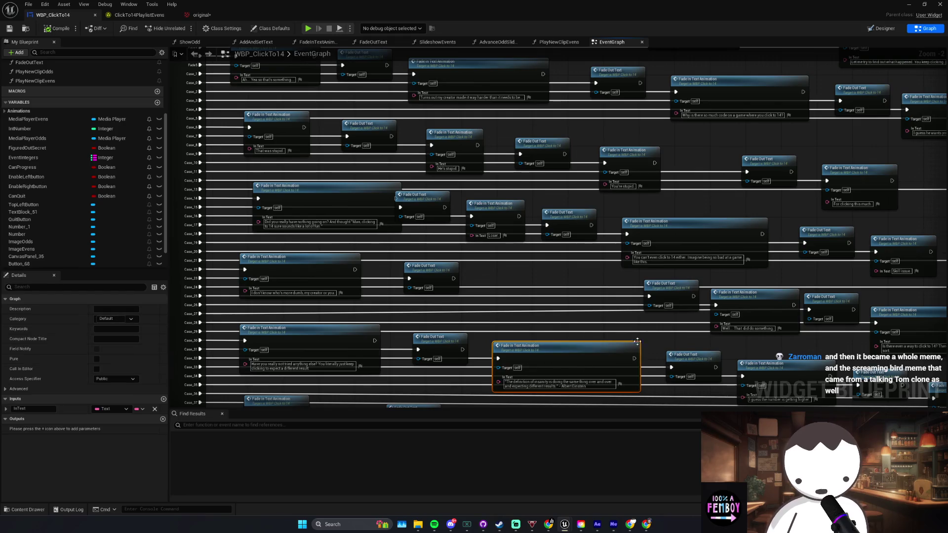
{"action": "mouse_move", "coordinate": [483, 399]}
{"action": "left_mouse_down"}
{"action": "mouse_move", "coordinate": [646, 309]}
{"action": "mouse_move", "coordinate": [552, 355]}
{"action": "mouse_move", "coordinate": [541, 258]}
{"action": "left_mouse_up"}
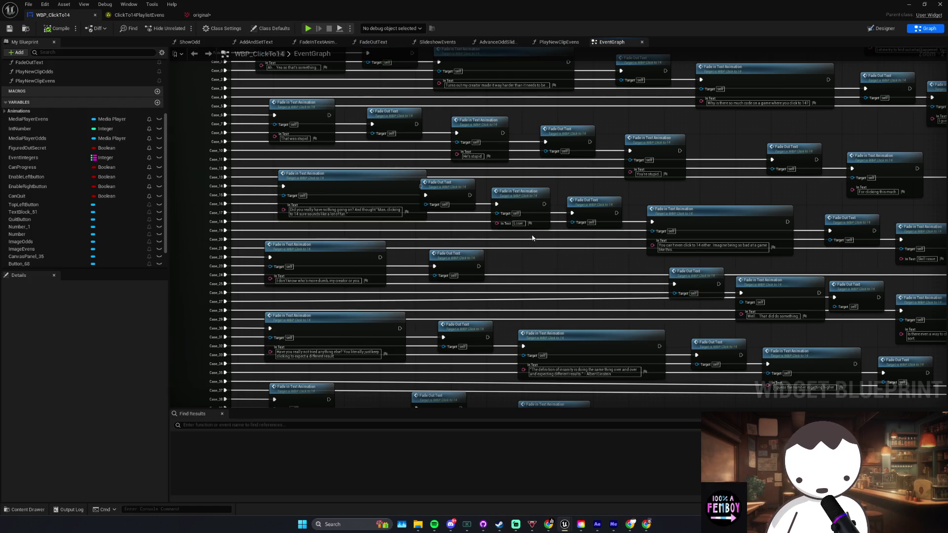
{"action": "left_click_drag", "start_coordinate": [532, 238], "coordinate": [553, 235]}
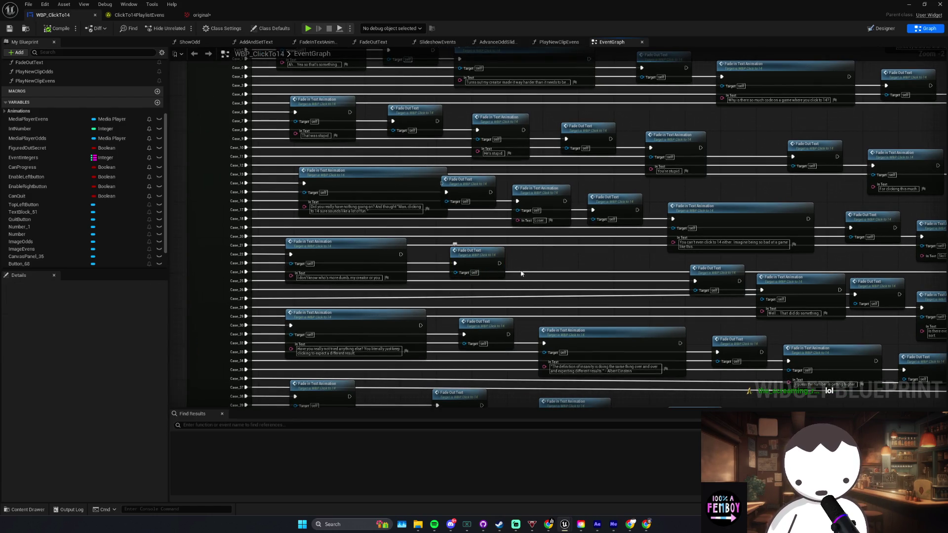
Step: Return to WBP_GiveUserPoints and box-select the nodes left of the Contains node
{"action": "mouse_move", "coordinate": [565, 526]}
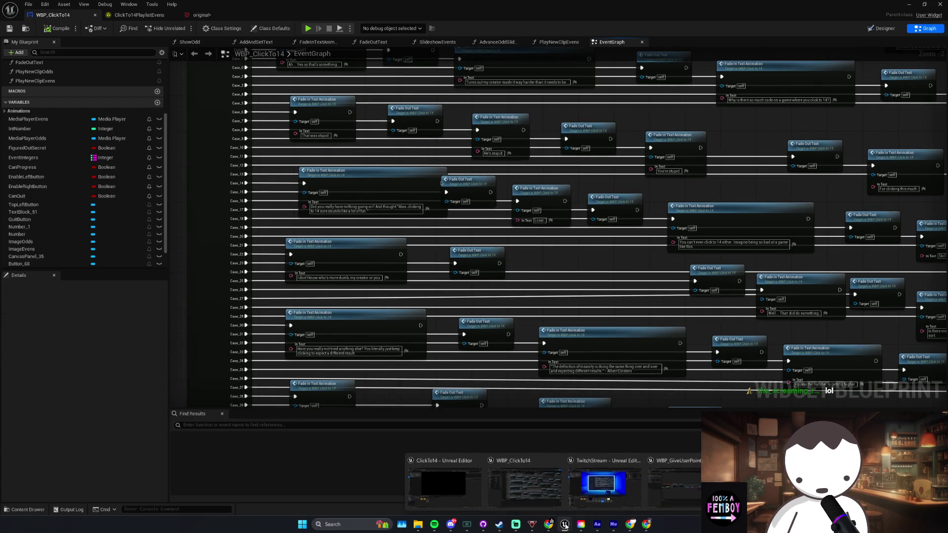
{"action": "left_click", "coordinate": [527, 487]}
{"action": "left_click_drag", "start_coordinate": [502, 295], "coordinate": [490, 293]}
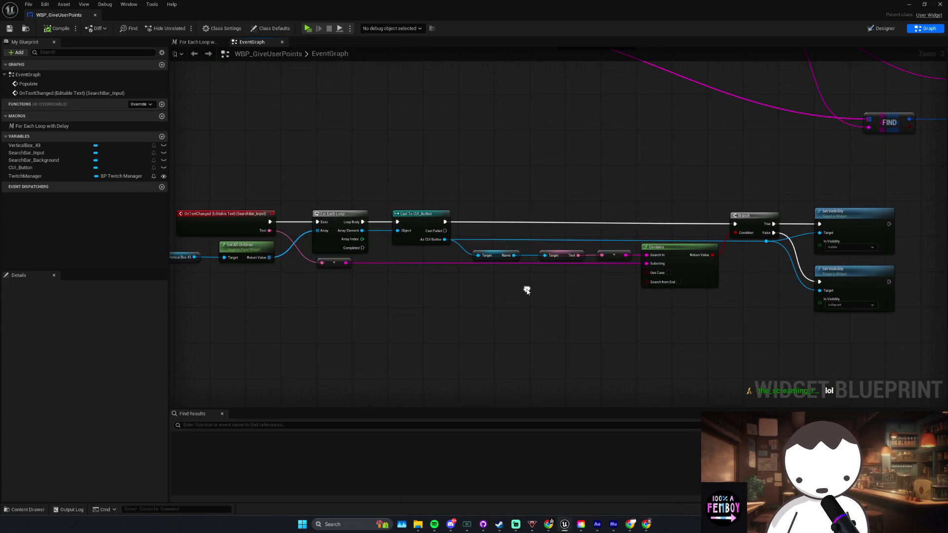
Step: Select the Contains node together with its reroute node in the WBP_GiveUserPoints graph
{"action": "left_click_drag", "start_coordinate": [550, 282], "coordinate": [597, 271]}
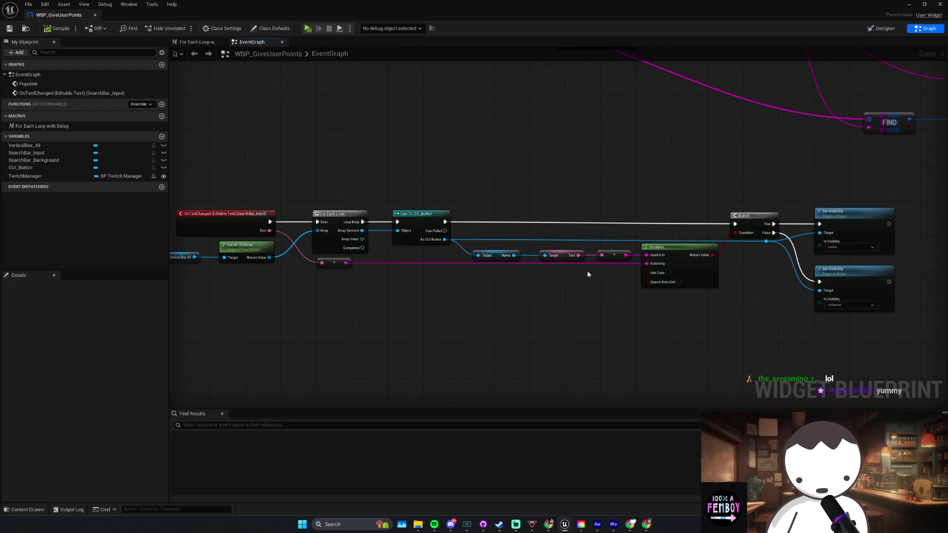
{"action": "left_click_drag", "start_coordinate": [570, 271], "coordinate": [581, 277]}
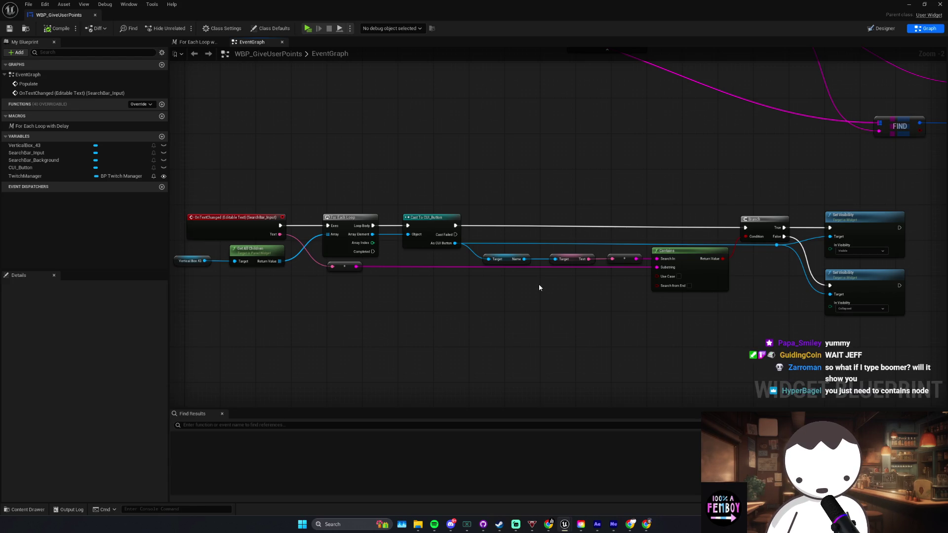
{"action": "mouse_move", "coordinate": [635, 240]}
{"action": "left_mouse_down"}
{"action": "mouse_move", "coordinate": [705, 269]}
{"action": "mouse_move", "coordinate": [660, 316]}
{"action": "mouse_move", "coordinate": [635, 293]}
{"action": "left_mouse_up"}
{"action": "mouse_move", "coordinate": [672, 263]}
{"action": "left_mouse_down"}
{"action": "mouse_move", "coordinate": [635, 307]}
{"action": "mouse_move", "coordinate": [718, 244]}
{"action": "left_mouse_up"}
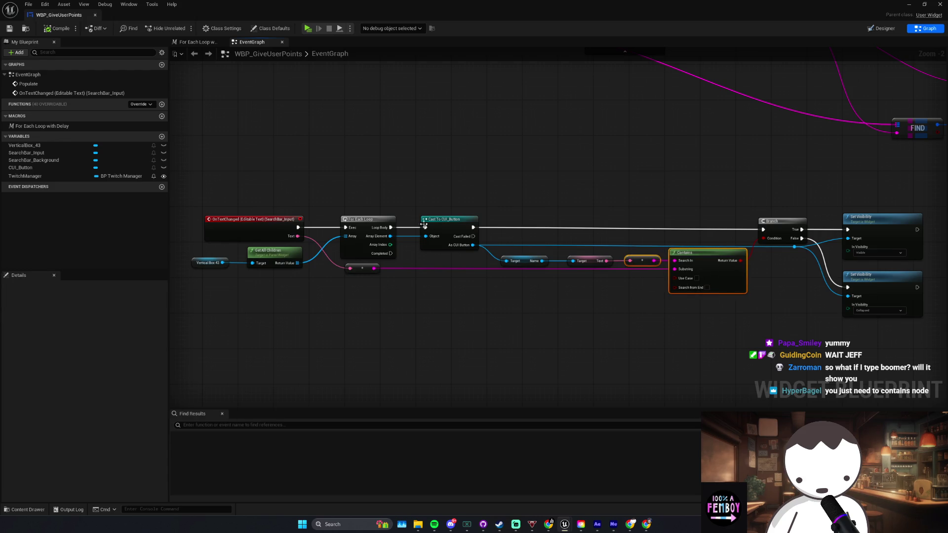
Step: Select the OnTextChanged event, shift the graph right, and switch to the Designer layout
{"action": "left_click", "coordinate": [350, 220]}
{"action": "left_click", "coordinate": [235, 238]}
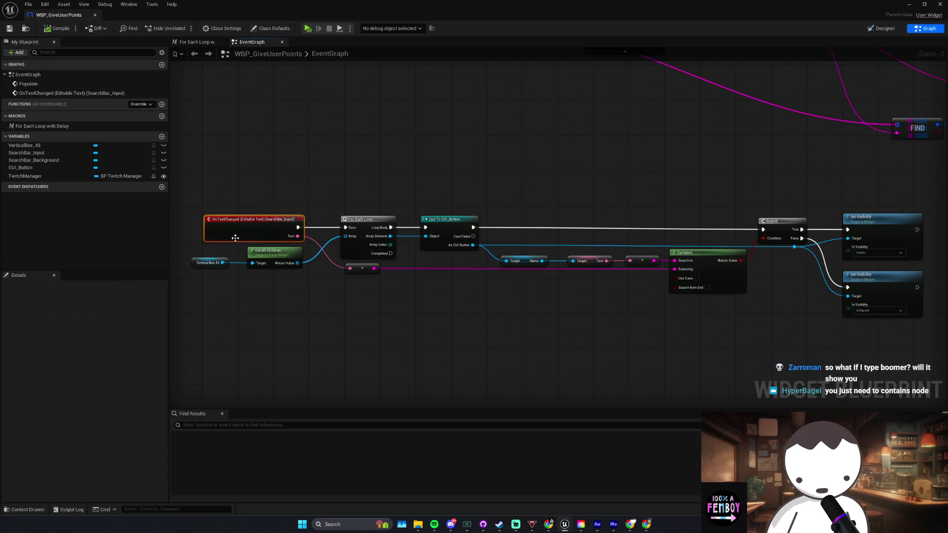
{"action": "left_click_drag", "start_coordinate": [258, 238], "coordinate": [372, 212]}
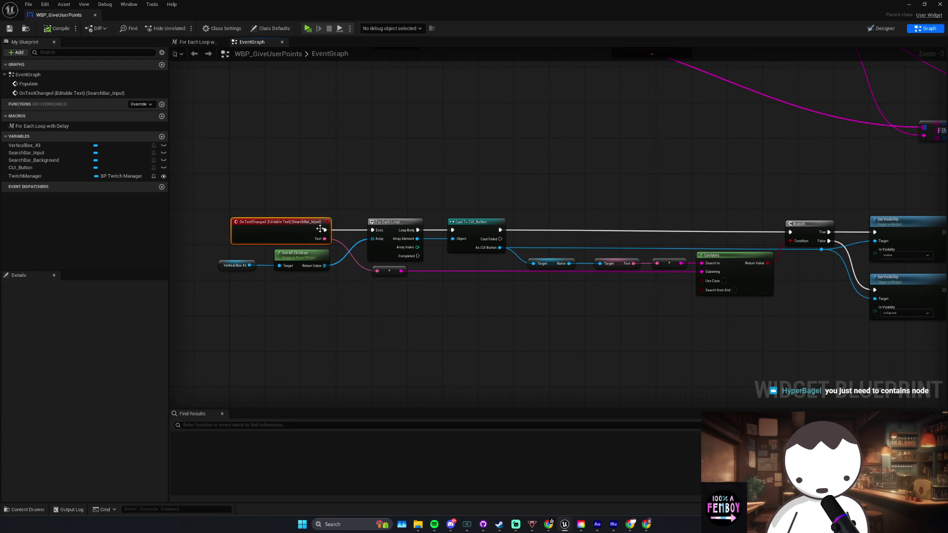
{"action": "left_click_drag", "start_coordinate": [319, 227], "coordinate": [374, 232]}
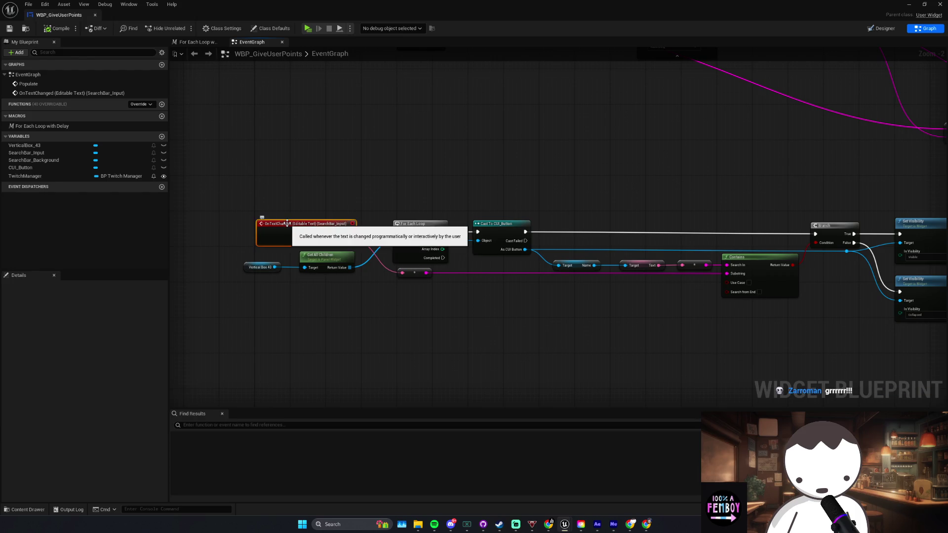
{"action": "left_click", "coordinate": [882, 28]}
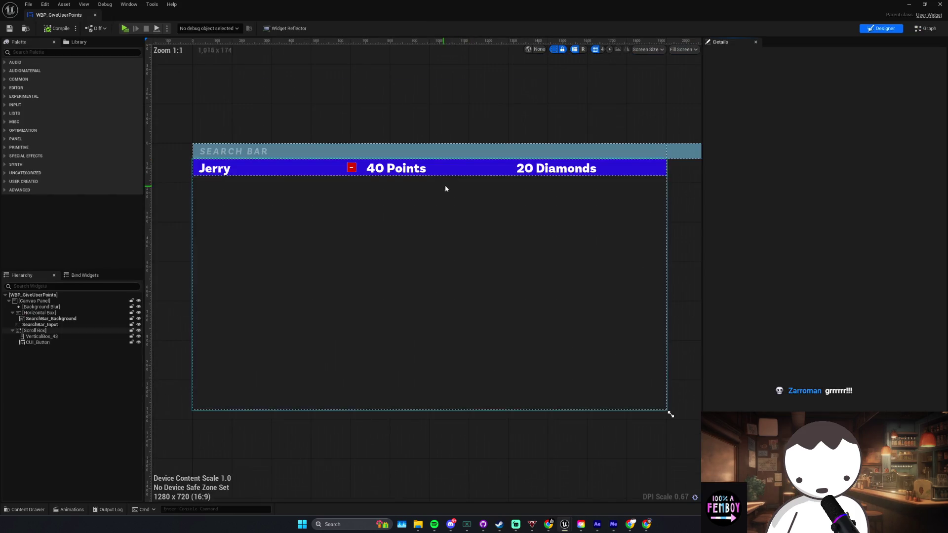
Step: Inspect SearchBar_Input and SearchBar_Background, search the Palette for 'image', then bring up WBP_ClickTo14
{"action": "left_click", "coordinate": [423, 151]}
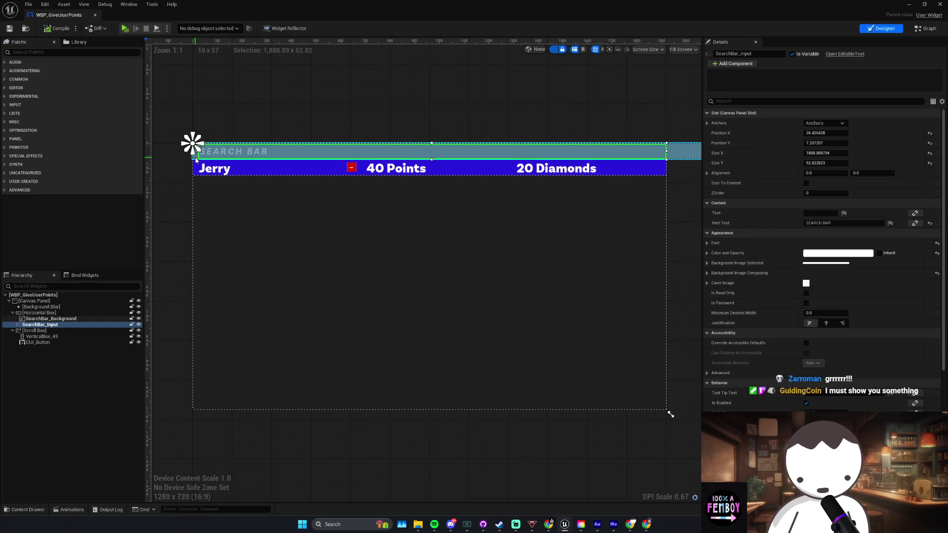
{"action": "left_click", "coordinate": [196, 159]}
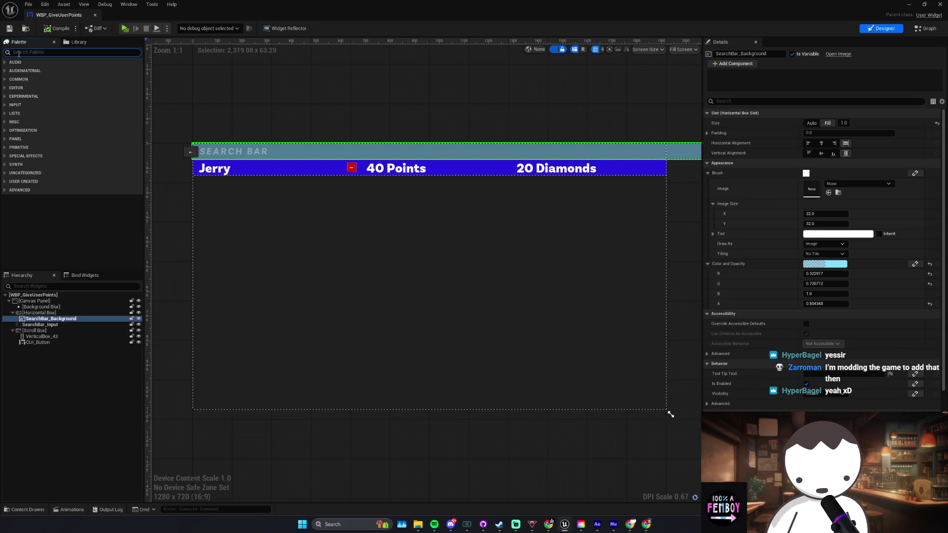
{"action": "key", "text": "BackSpace"}
{"action": "type", "text": "image"}
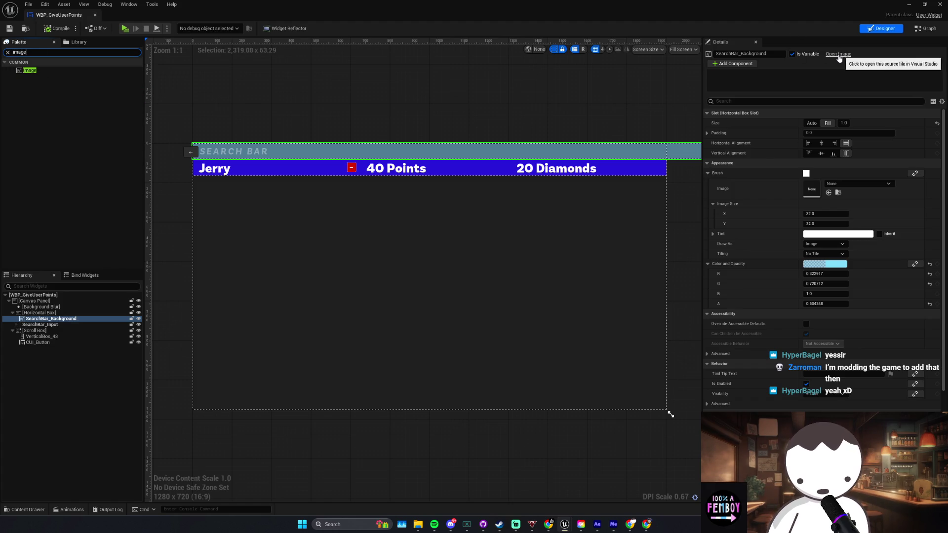
{"action": "left_click", "coordinate": [91, 325]}
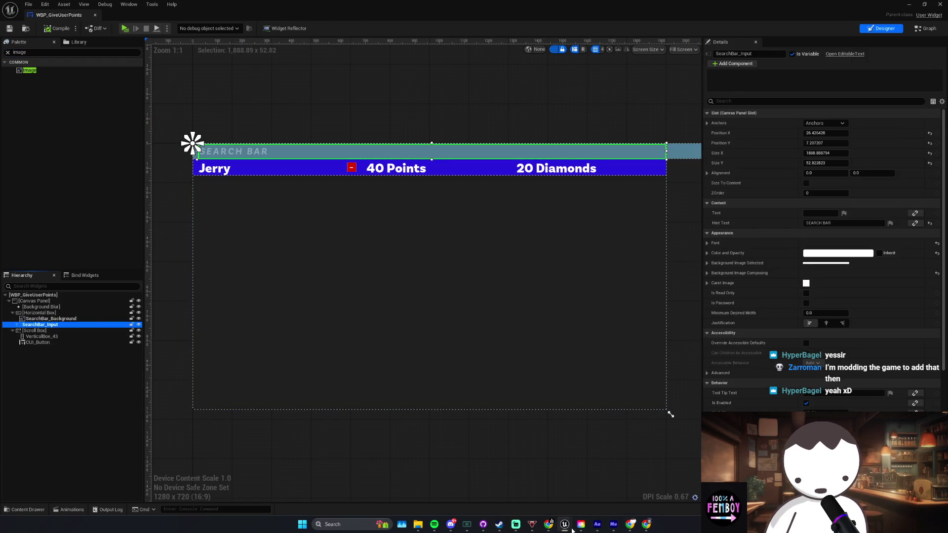
{"action": "mouse_move", "coordinate": [564, 524]}
{"action": "left_click", "coordinate": [548, 489]}
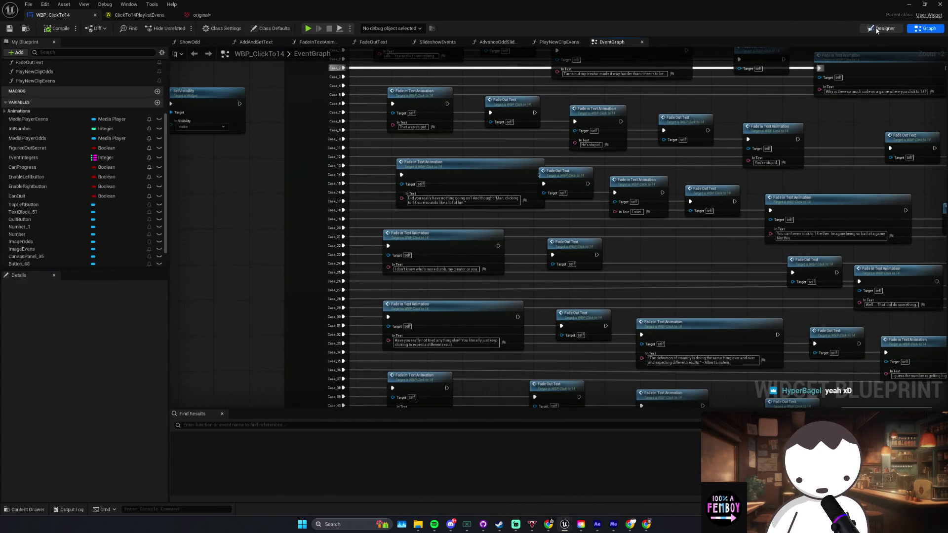
Step: Switch WBP_ClickTo14 to its Designer layout and type 'ar' into the Palette search
{"action": "left_click", "coordinate": [877, 30]}
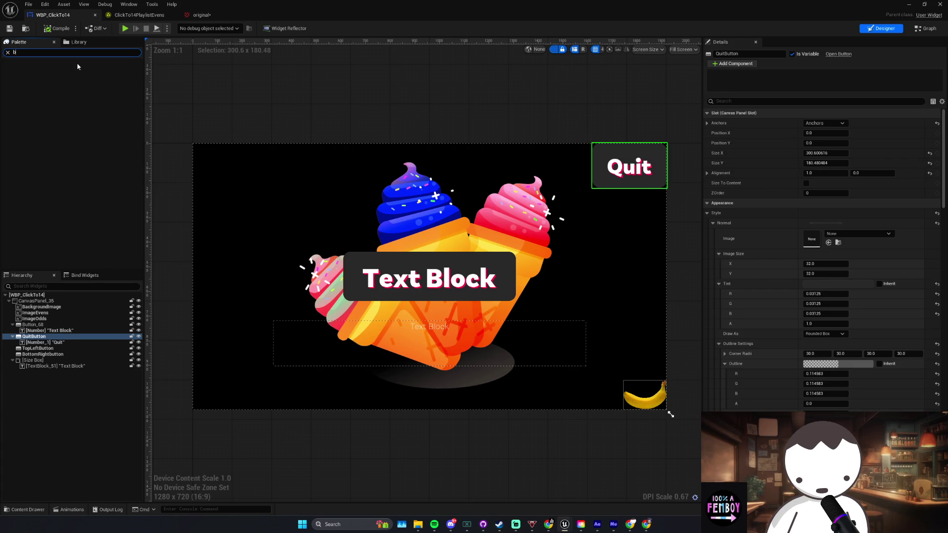
{"action": "type", "text": "ar"}
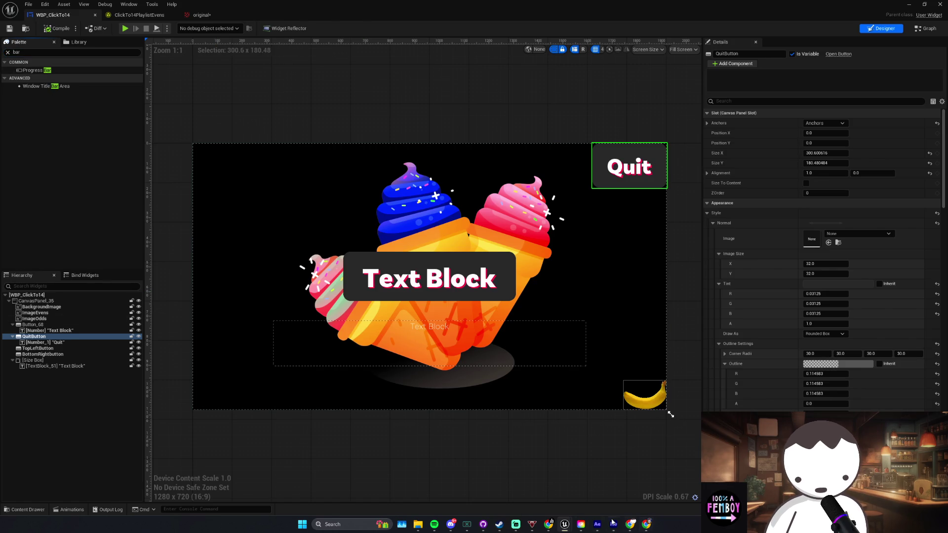
{"action": "mouse_move", "coordinate": [564, 523]}
{"action": "mouse_move", "coordinate": [666, 492]}
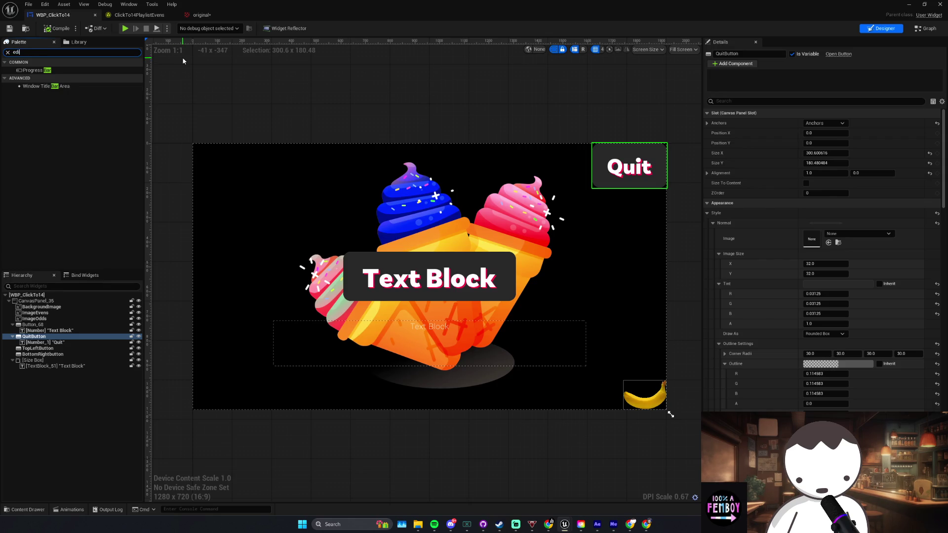
Step: Add an Editable Text widget to the canvas and anchor it to the top centre
{"action": "type", "text": "ta"}
{"action": "mouse_move", "coordinate": [45, 70]}
{"action": "left_mouse_down"}
{"action": "mouse_move", "coordinate": [68, 316]}
{"action": "mouse_move", "coordinate": [60, 326]}
{"action": "mouse_move", "coordinate": [38, 301]}
{"action": "left_mouse_up"}
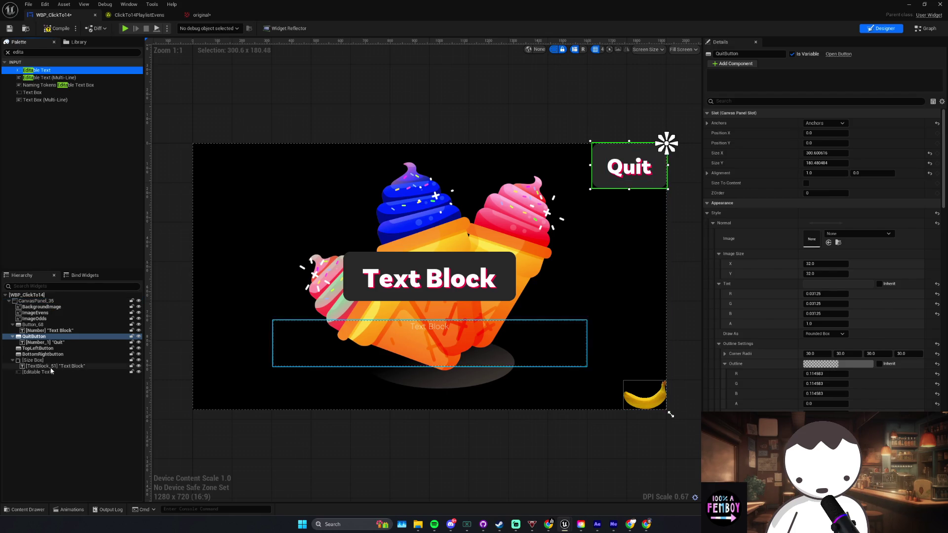
{"action": "left_click", "coordinate": [51, 372]}
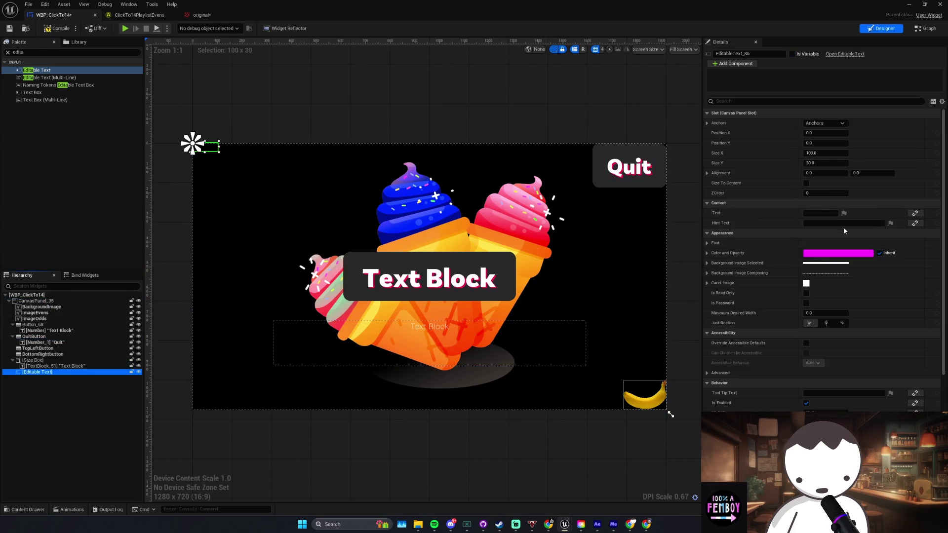
{"action": "left_click", "coordinate": [845, 124]}
{"action": "left_click", "coordinate": [847, 147]}
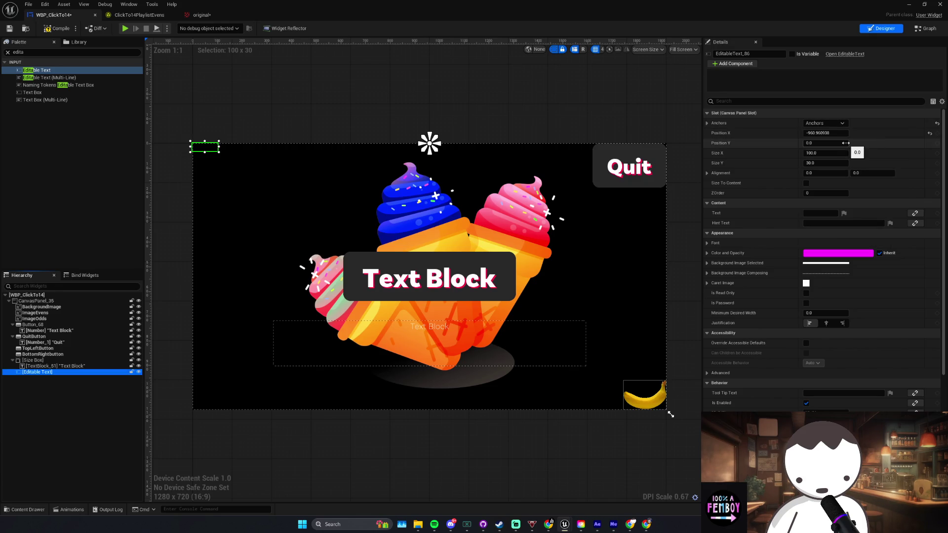
Step: Set Position X 0 and Alignment 0.5/0.0, lower the box, and save the blueprint
{"action": "left_click", "coordinate": [826, 133]}
{"action": "type", "text": "0"}
{"action": "key", "text": "Return"}
{"action": "left_click", "coordinate": [835, 174]}
{"action": "type", "text": "0.5"}
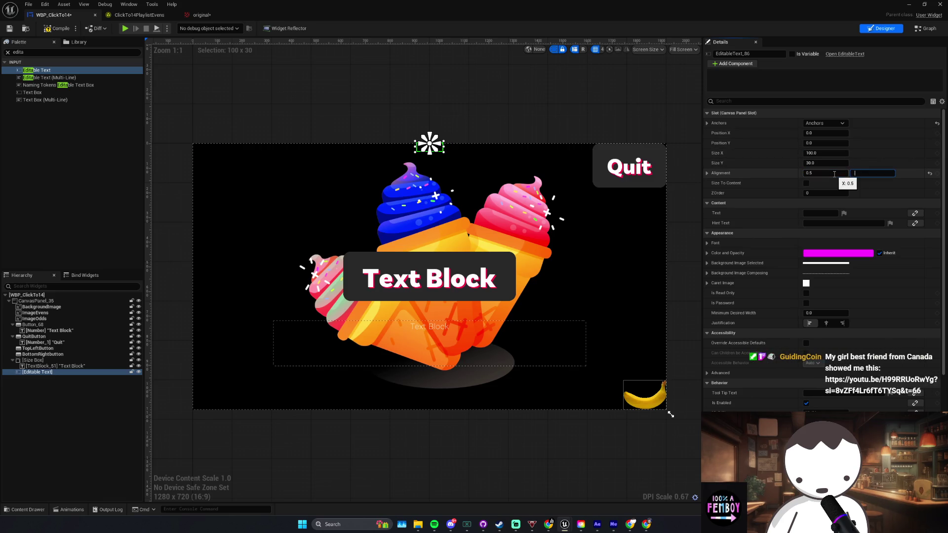
{"action": "type", "text": "0.5"}
{"action": "key", "text": "Return"}
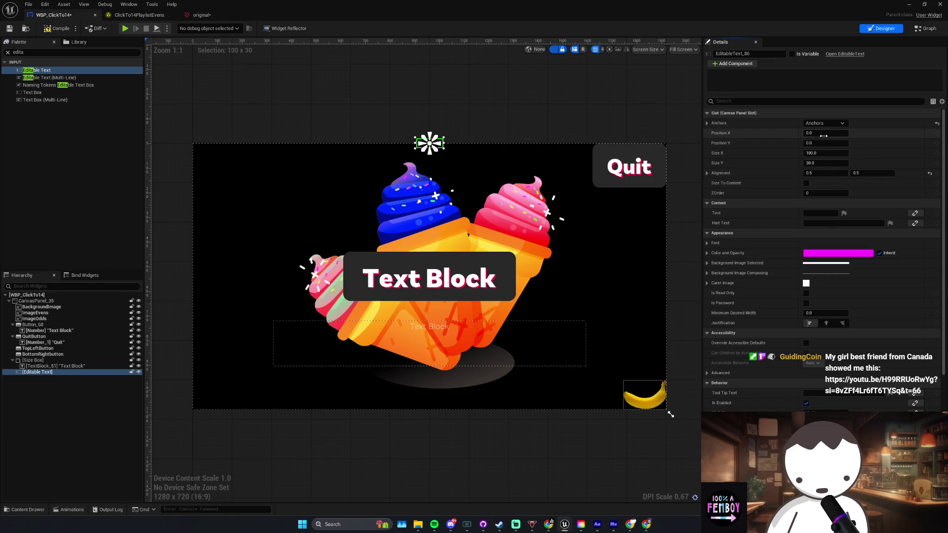
{"action": "type", "text": "0"}
{"action": "key", "text": "Return"}
{"action": "left_click", "coordinate": [872, 173]}
{"action": "type", "text": "0"}
{"action": "key", "text": "Return"}
{"action": "mouse_move", "coordinate": [820, 143]}
{"action": "left_mouse_down"}
{"action": "mouse_move", "coordinate": [864, 143]}
{"action": "mouse_move", "coordinate": [810, 163]}
{"action": "mouse_move", "coordinate": [850, 153]}
{"action": "left_mouse_up"}
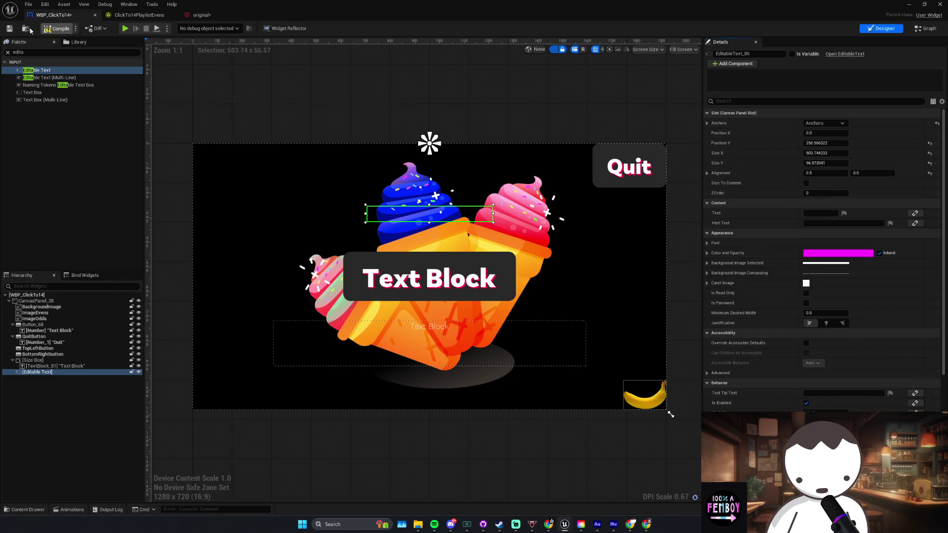
{"action": "key", "text": "ctrl+s"}
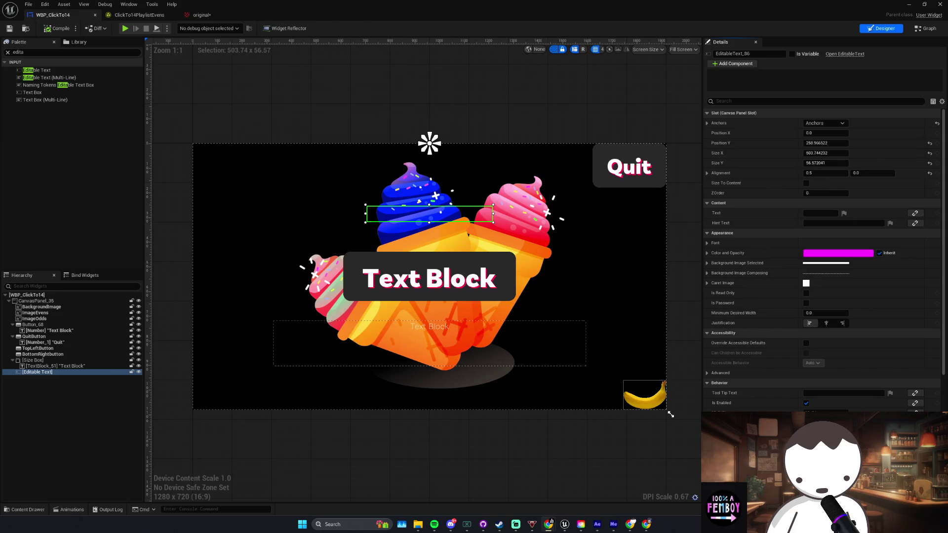
{"action": "key", "text": "alt+Tab"}
Step: Resume the YouTube Chapstick video and briefly highlight part of its title
{"action": "left_click", "coordinate": [346, 356]}
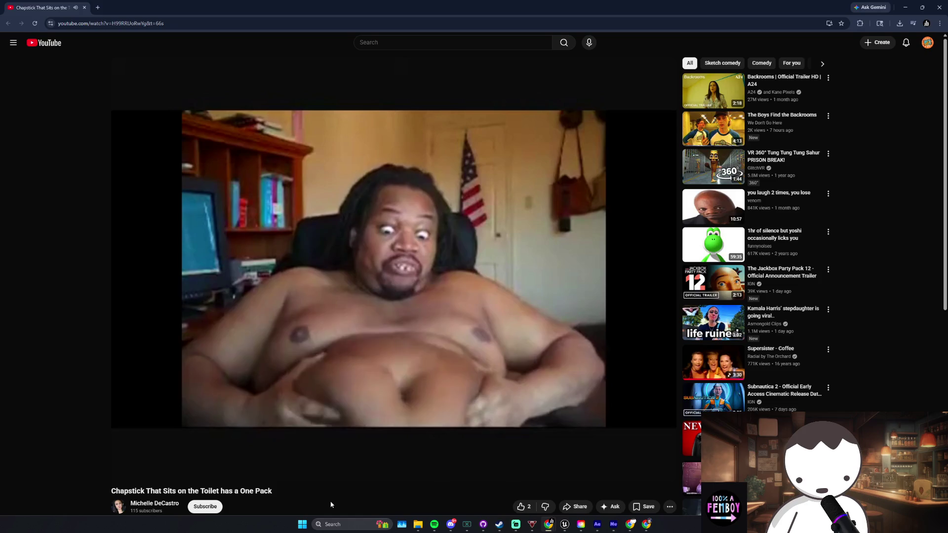
{"action": "left_click_drag", "start_coordinate": [149, 491], "coordinate": [274, 494]}
{"action": "left_click", "coordinate": [276, 495]}
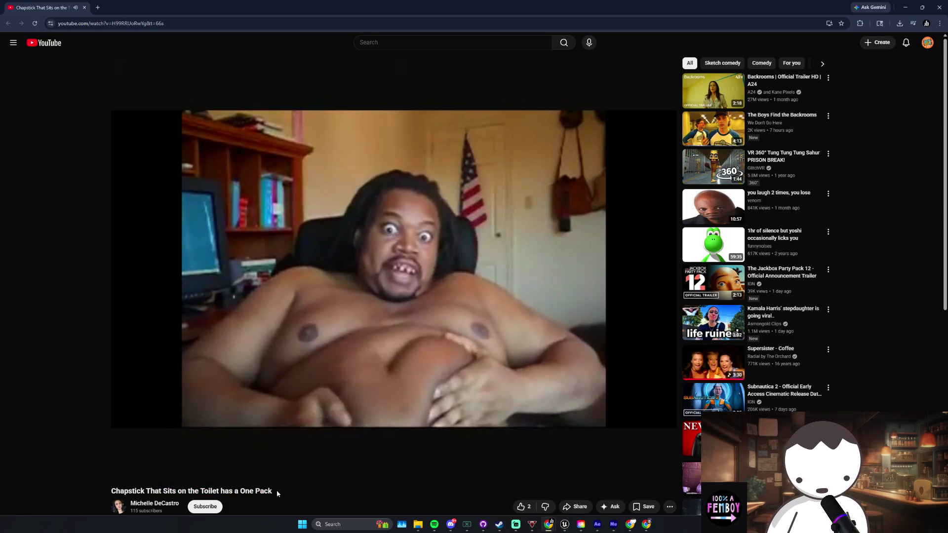
{"action": "scroll", "coordinate": [284, 491], "scroll_direction": "down", "scroll_amount": 1}
{"action": "scroll", "coordinate": [292, 486], "scroll_direction": "up", "scroll_amount": 1}
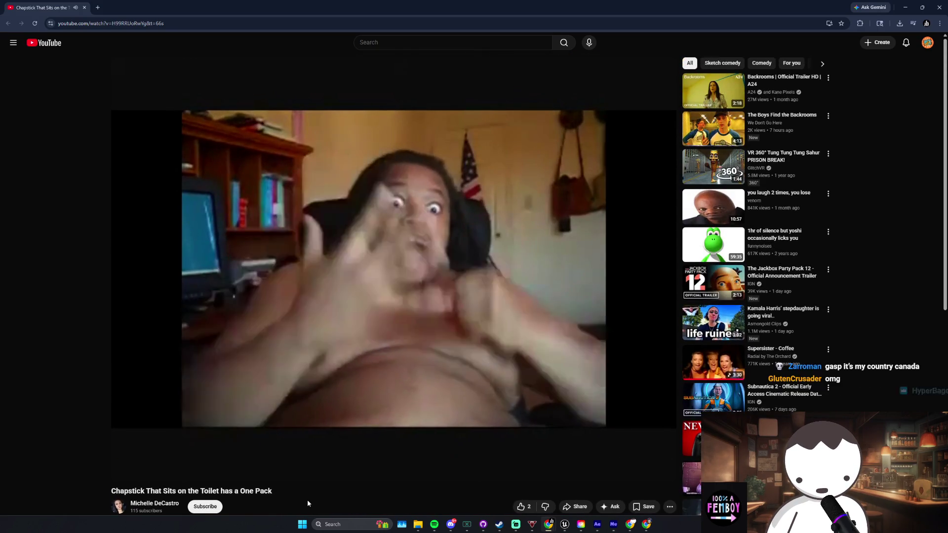
{"action": "left_click", "coordinate": [434, 524]}
{"action": "left_click", "coordinate": [434, 524]}
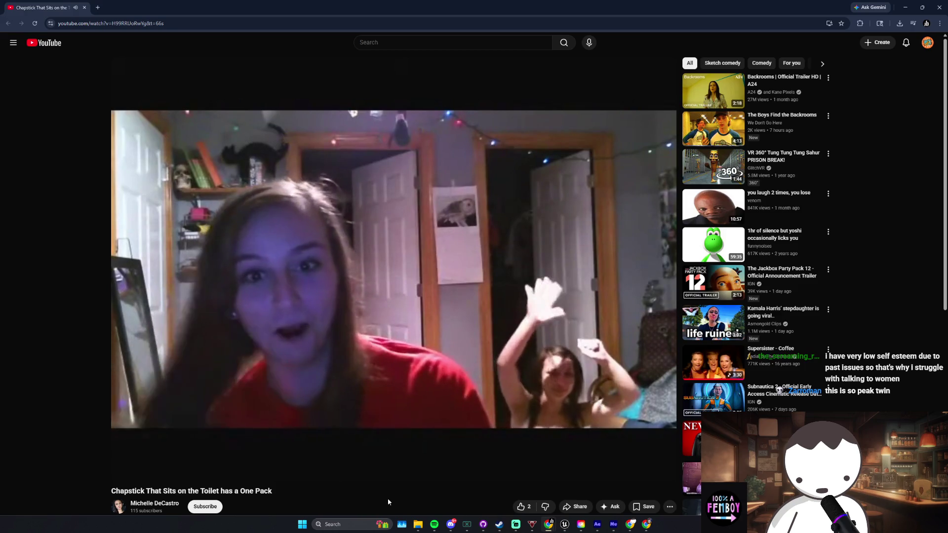
Step: Scrub the video through 0:42, 0:50, 0:57 and 1:07, then pause it at 1:11
{"action": "mouse_move", "coordinate": [378, 437]}
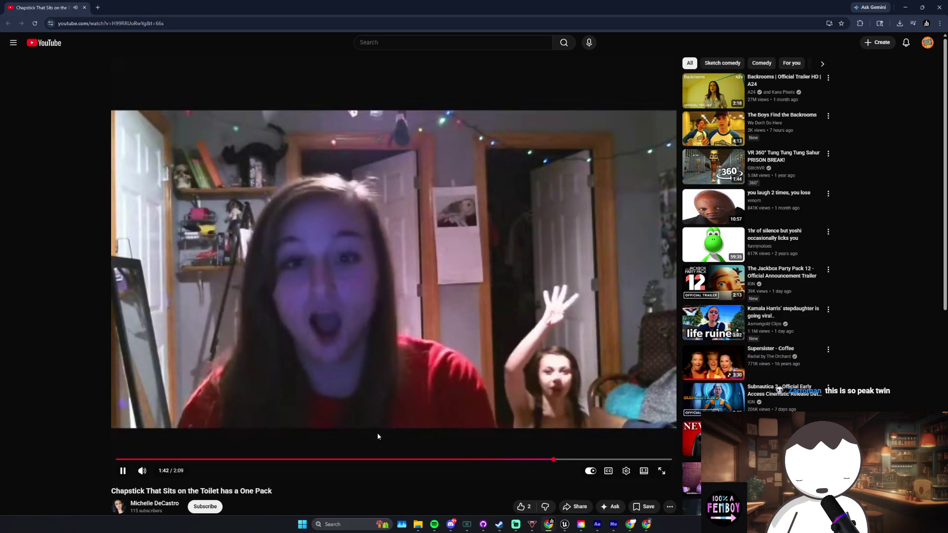
{"action": "left_click", "coordinate": [378, 437]}
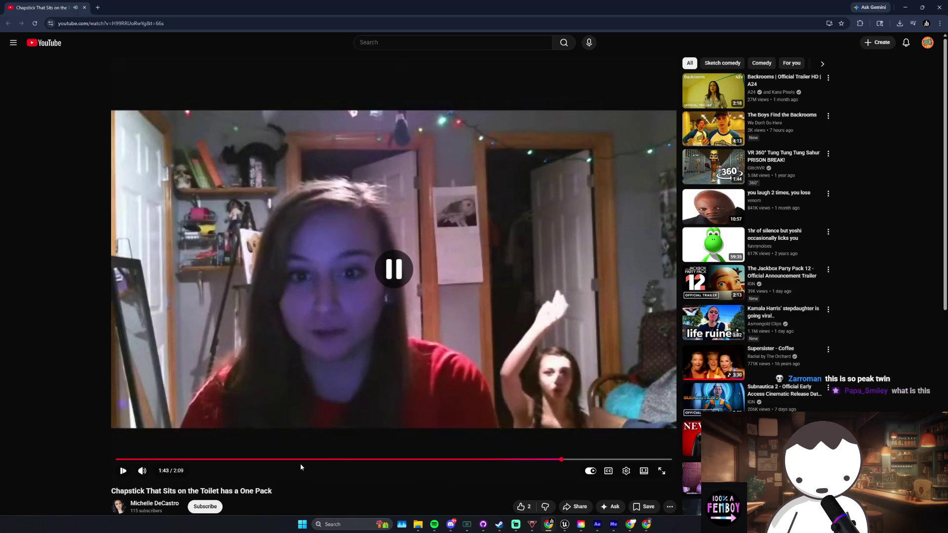
{"action": "left_click", "coordinate": [298, 460]}
{"action": "mouse_move", "coordinate": [285, 462]}
{"action": "left_mouse_down"}
{"action": "mouse_move", "coordinate": [331, 460]}
{"action": "mouse_move", "coordinate": [186, 459]}
{"action": "mouse_move", "coordinate": [258, 459]}
{"action": "left_mouse_up"}
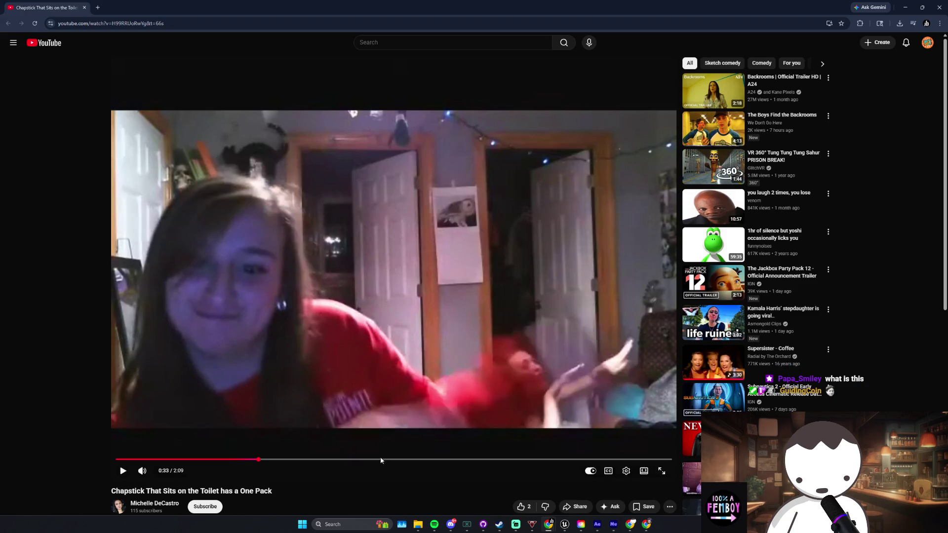
{"action": "left_click", "coordinate": [364, 460]}
{"action": "key", "text": "space"}
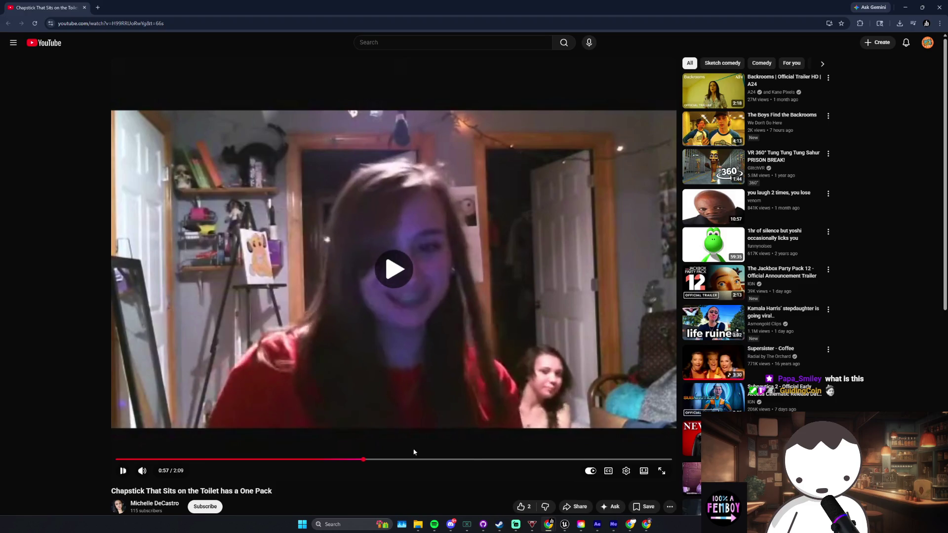
{"action": "left_click", "coordinate": [404, 459]}
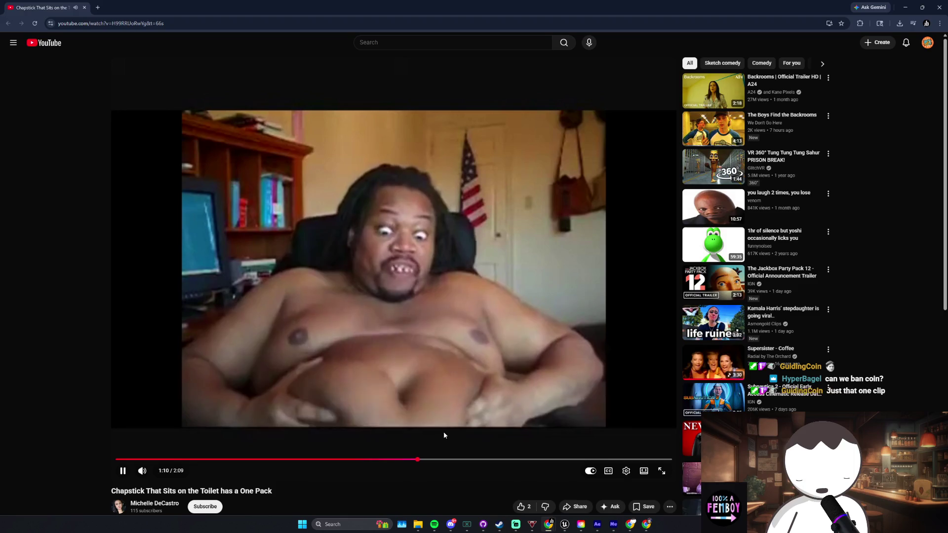
{"action": "left_click", "coordinate": [436, 408]}
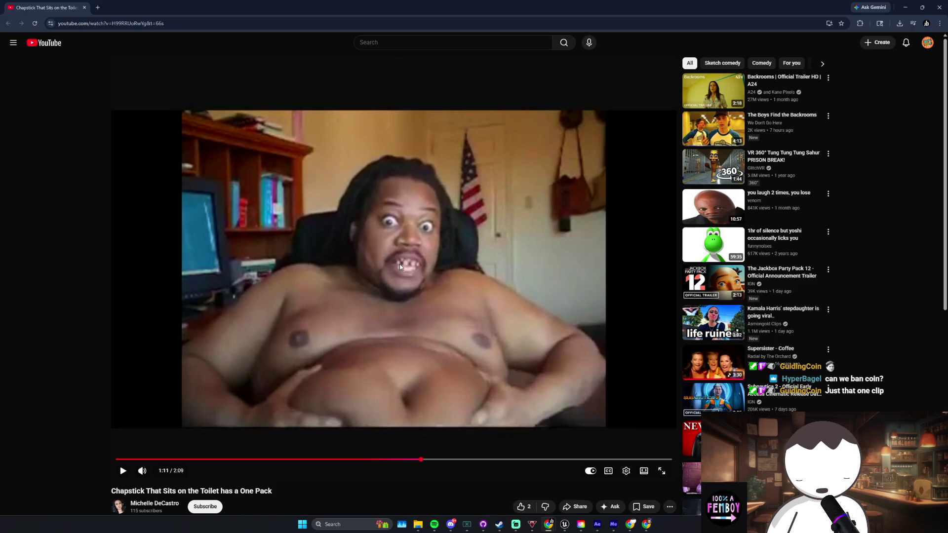
{"action": "key", "text": "alt+Tab"}
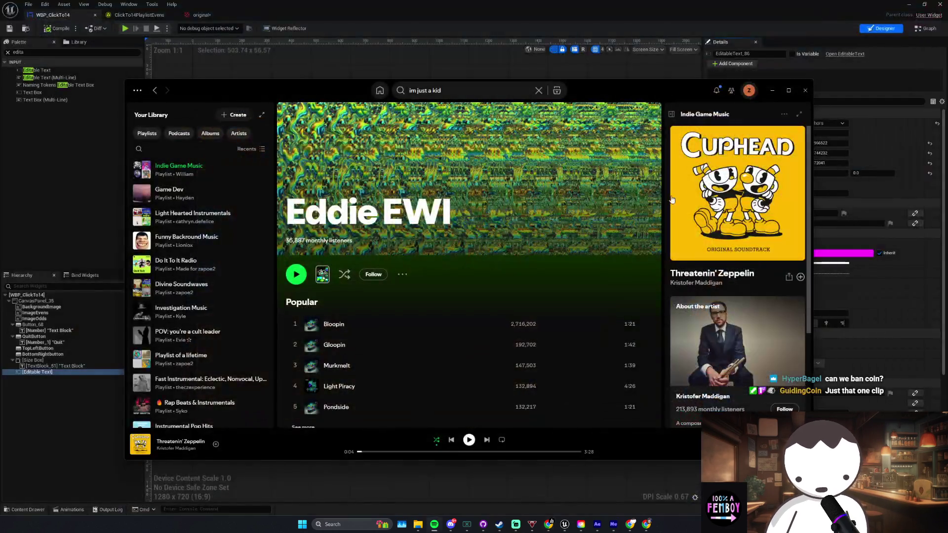
Step: Dismiss Spotify and bring the WBP_ClickTo14 Designer in Unreal back to the front
{"action": "left_click", "coordinate": [403, 275]}
{"action": "left_click", "coordinate": [417, 247]}
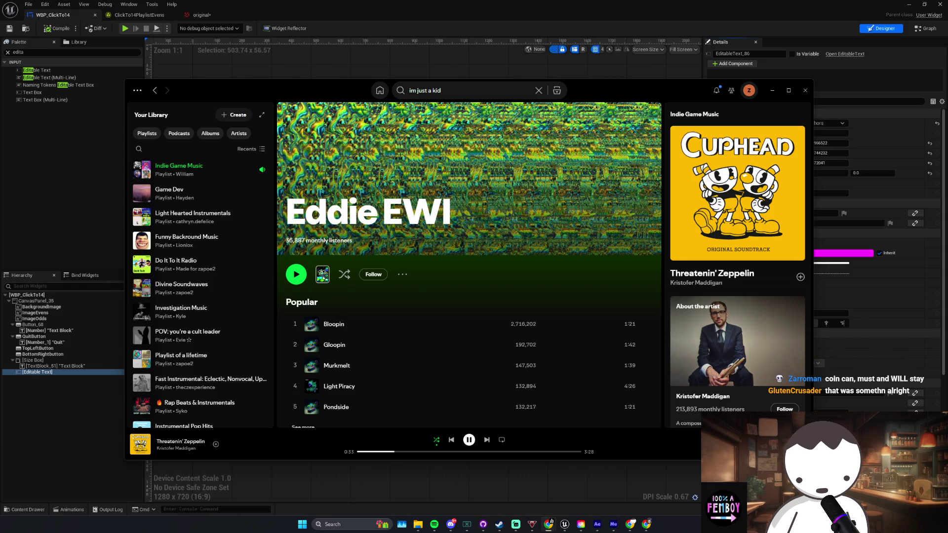
{"action": "key", "text": "alt+Tab"}
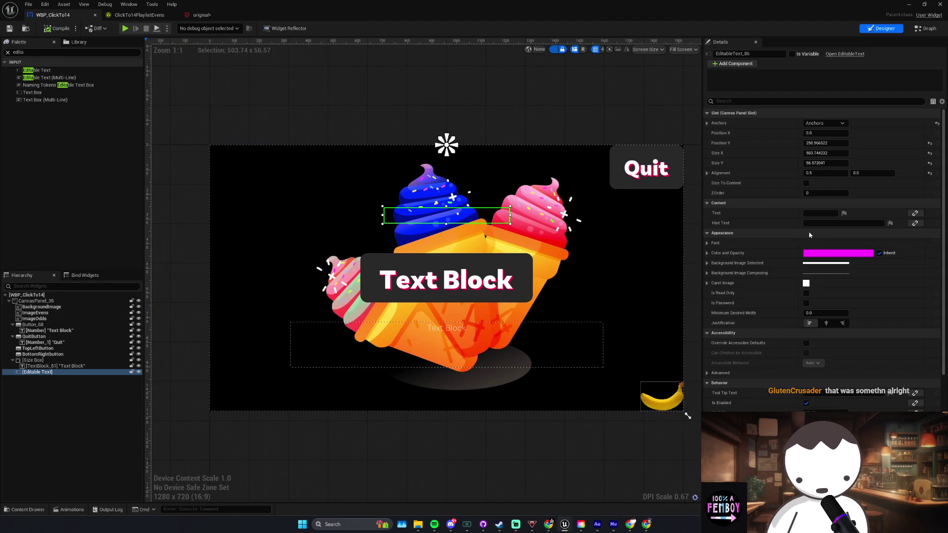
Step: Expand the Editable Text's font settings and keep the Roboto Regular size at 32
{"action": "left_click", "coordinate": [781, 243]}
{"action": "scroll", "coordinate": [777, 263], "scroll_direction": "down", "scroll_amount": 1}
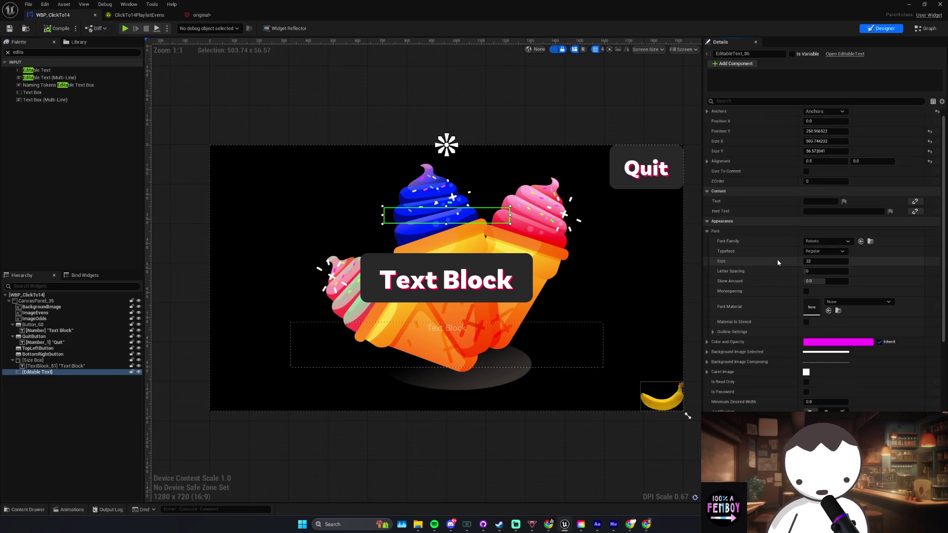
{"action": "left_click", "coordinate": [828, 258]}
{"action": "left_click", "coordinate": [769, 271]}
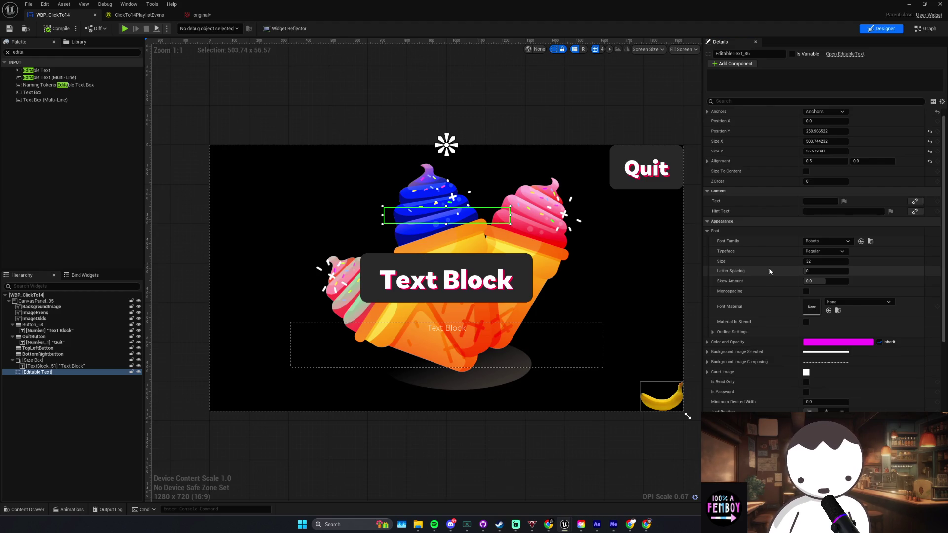
{"action": "scroll", "coordinate": [770, 286], "scroll_direction": "up", "scroll_amount": 1}
{"action": "scroll", "coordinate": [769, 282], "scroll_direction": "down", "scroll_amount": 5}
{"action": "scroll", "coordinate": [769, 282], "scroll_direction": "up", "scroll_amount": 5}
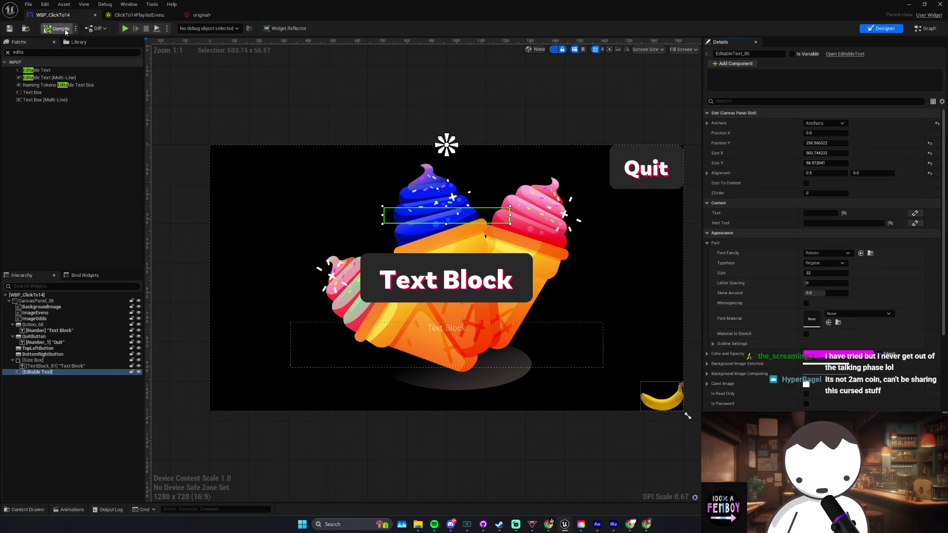
{"action": "left_click_drag", "start_coordinate": [370, 120], "coordinate": [365, 113]}
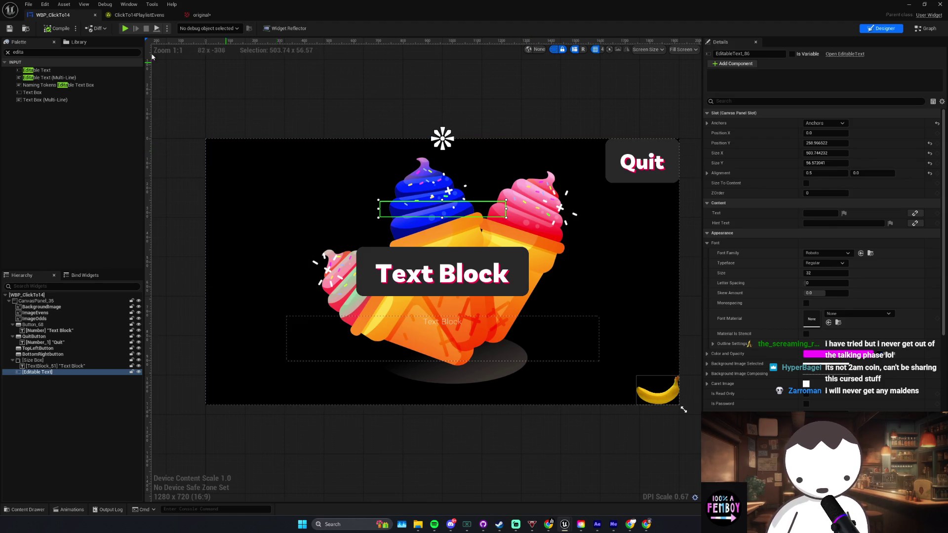
Step: Select the Editable Text box above the centre Text Block via the Hierarchy
{"action": "left_click_drag", "start_coordinate": [395, 126], "coordinate": [400, 121]}
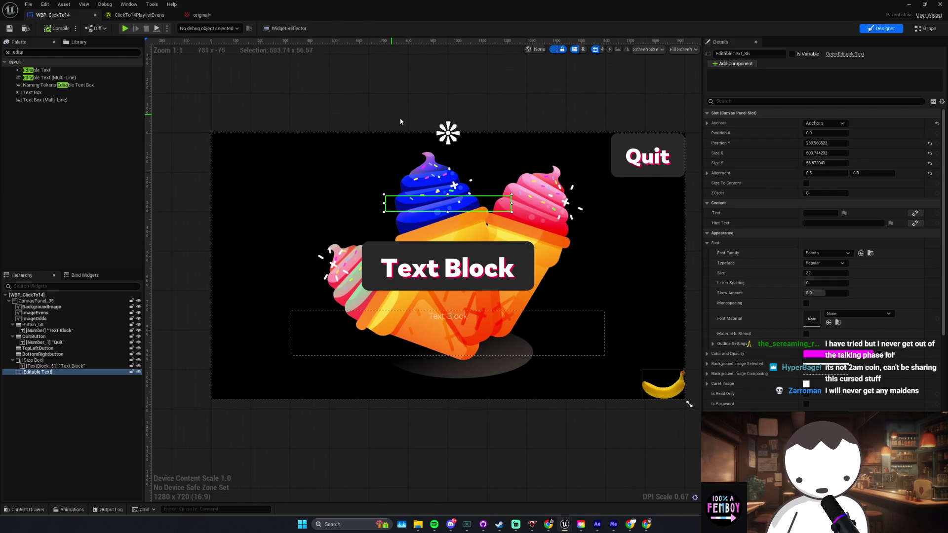
{"action": "left_click", "coordinate": [466, 123]}
{"action": "left_click", "coordinate": [463, 209]}
{"action": "left_click", "coordinate": [463, 209]}
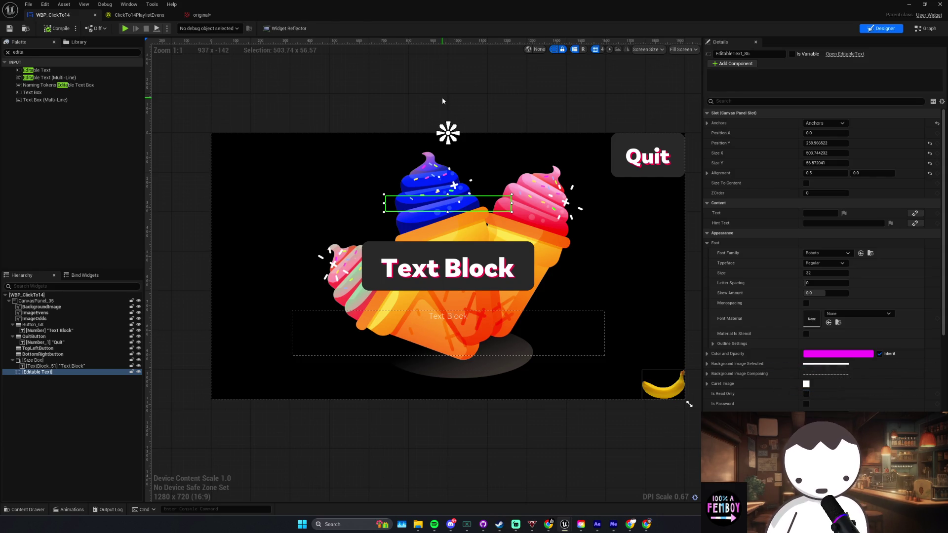
{"action": "left_click", "coordinate": [32, 374]}
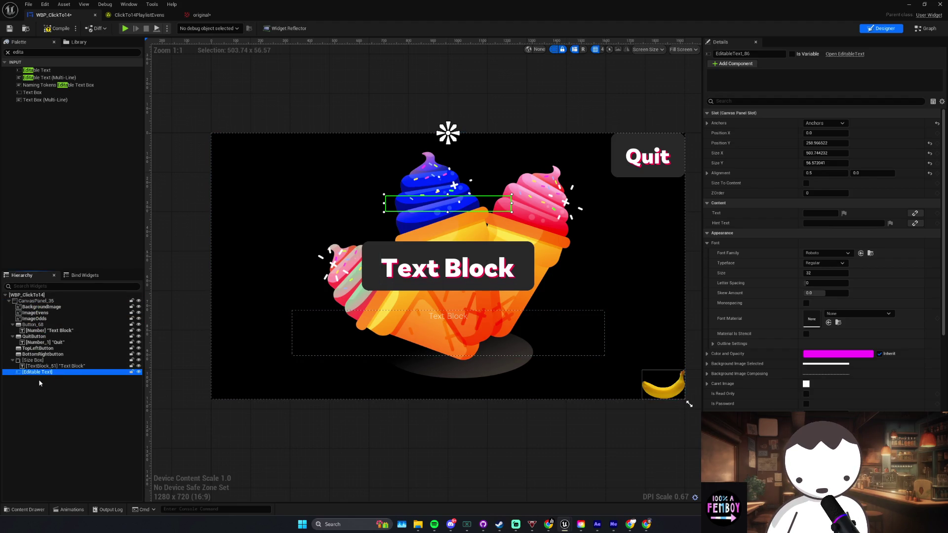
{"action": "mouse_move", "coordinate": [31, 377]}
{"action": "left_mouse_down"}
{"action": "mouse_move", "coordinate": [30, 309]}
{"action": "mouse_move", "coordinate": [32, 363]}
{"action": "mouse_move", "coordinate": [43, 374]}
{"action": "left_mouse_up"}
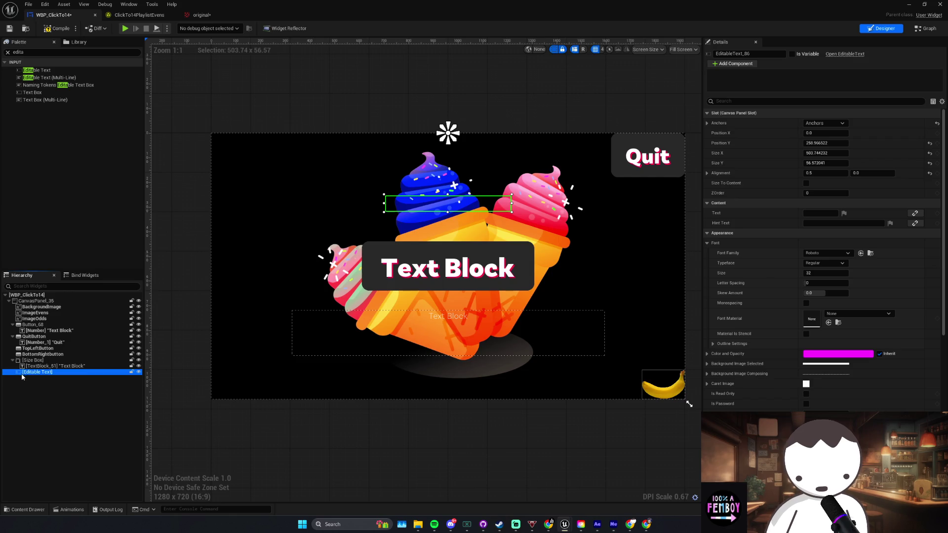
{"action": "left_click", "coordinate": [47, 379]}
{"action": "left_click", "coordinate": [46, 374]}
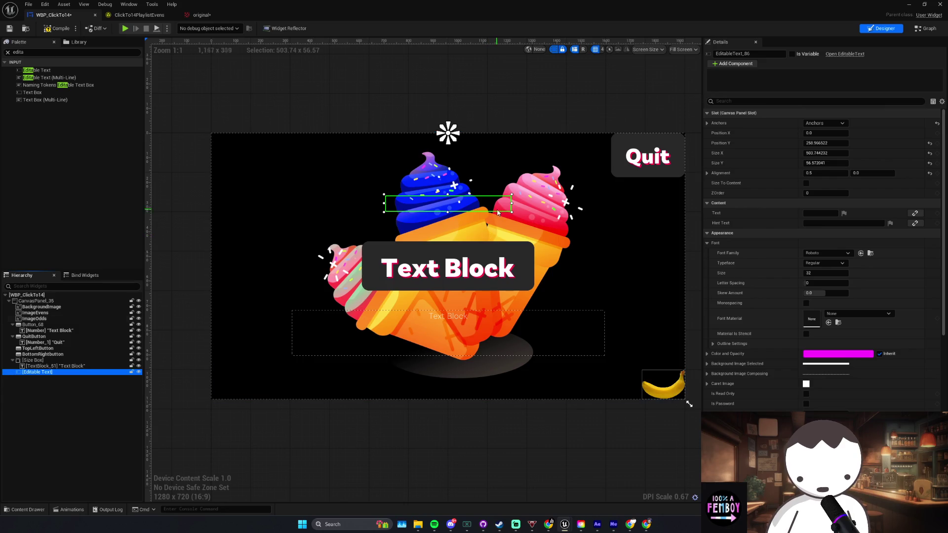
Step: Resize the Editable Text to about 667.8 × 78.4 and save the blueprint
{"action": "left_click_drag", "start_coordinate": [512, 213], "coordinate": [541, 213]}
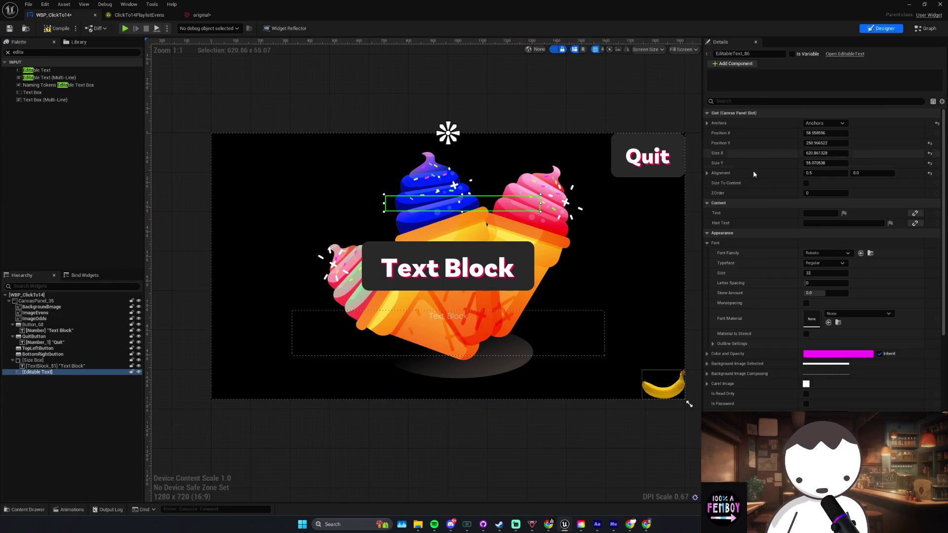
{"action": "mouse_move", "coordinate": [826, 153]}
{"action": "left_mouse_down"}
{"action": "mouse_move", "coordinate": [840, 153]}
{"action": "mouse_move", "coordinate": [828, 153]}
{"action": "left_mouse_up"}
{"action": "left_click_drag", "start_coordinate": [826, 163], "coordinate": [839, 153]}
{"action": "key", "text": "ctrl+s"}
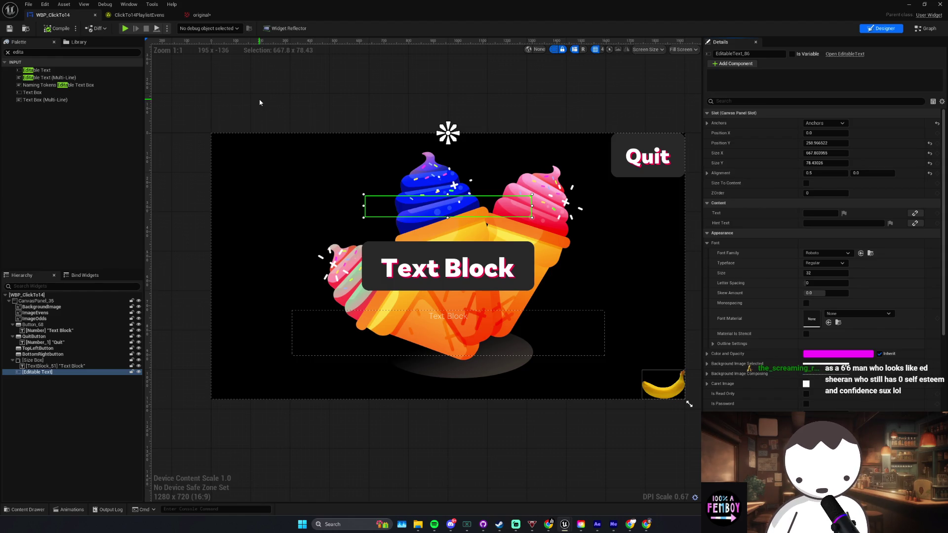
Step: Set the bottom-right banana button's outline width to 0.0
{"action": "left_click", "coordinate": [49, 355]}
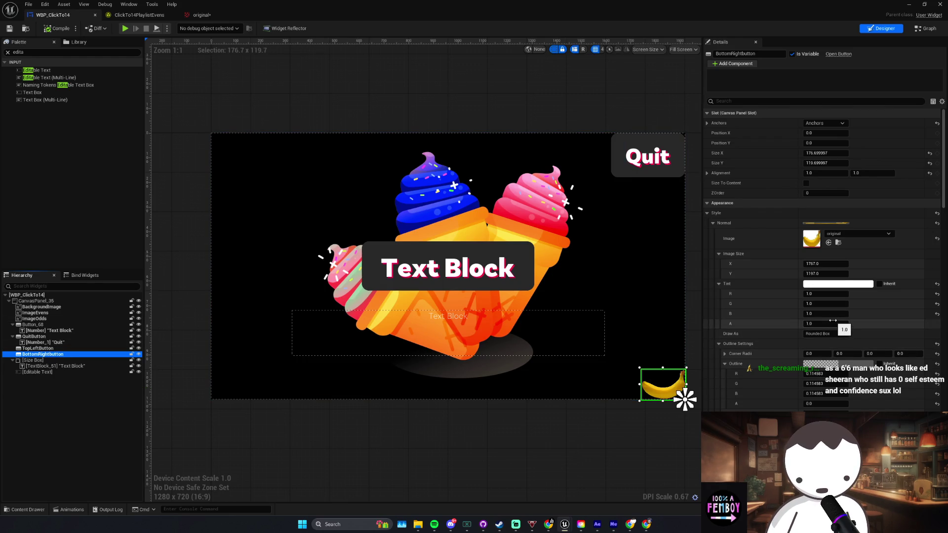
{"action": "scroll", "coordinate": [830, 323], "scroll_direction": "down", "scroll_amount": 1}
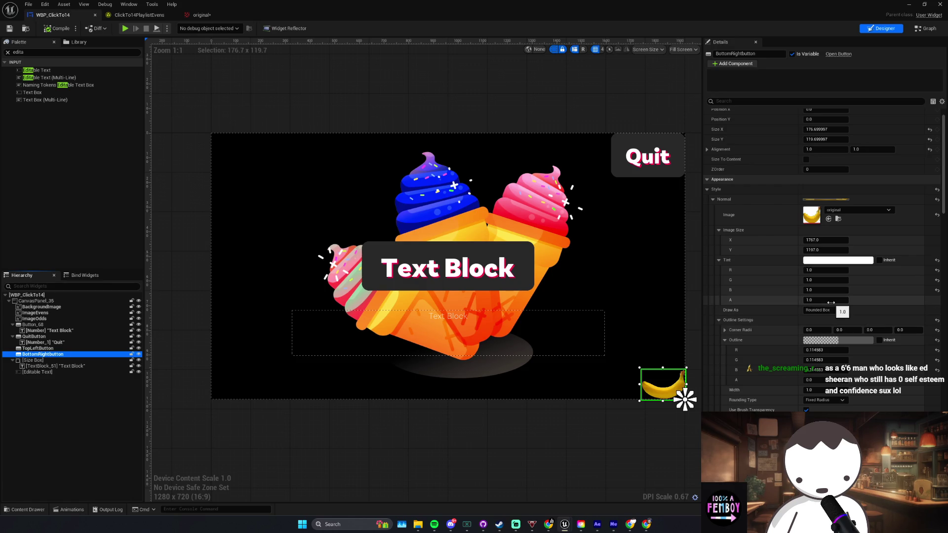
{"action": "left_click", "coordinate": [835, 390]}
{"action": "type", "text": "0"}
{"action": "key", "text": "Return"}
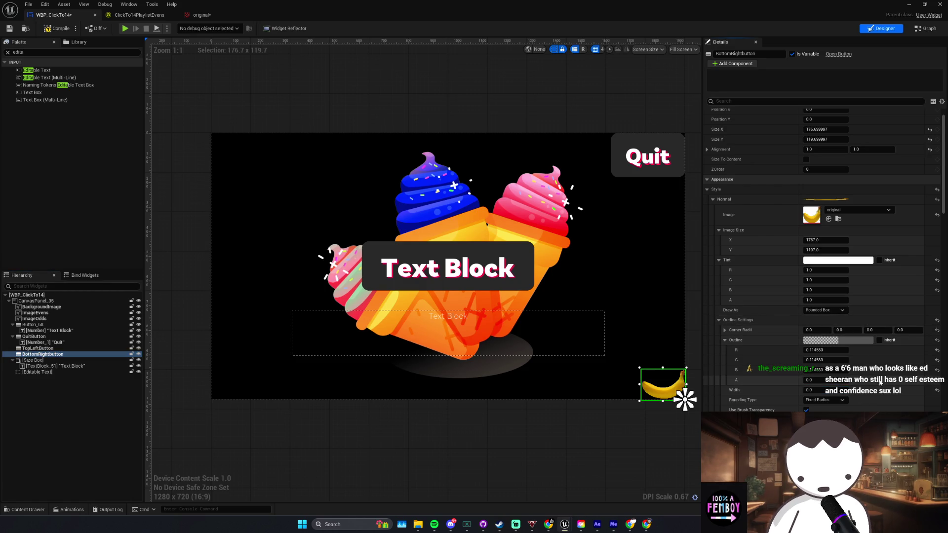
Step: Compile and save WBP_ClickTo14, reselect the Editable Text, and switch to Twitch
{"action": "scroll", "coordinate": [874, 387], "scroll_direction": "down", "scroll_amount": 4}
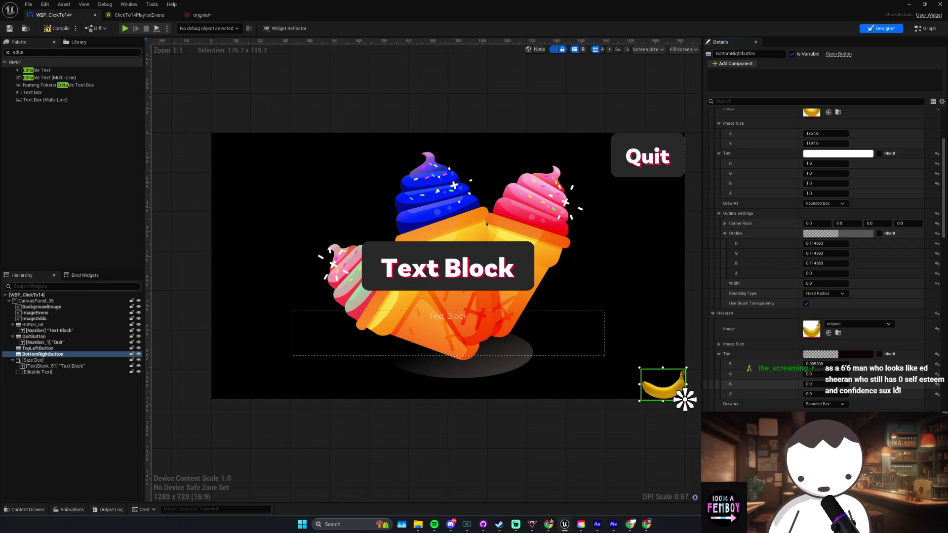
{"action": "scroll", "coordinate": [900, 391], "scroll_direction": "down", "scroll_amount": 1}
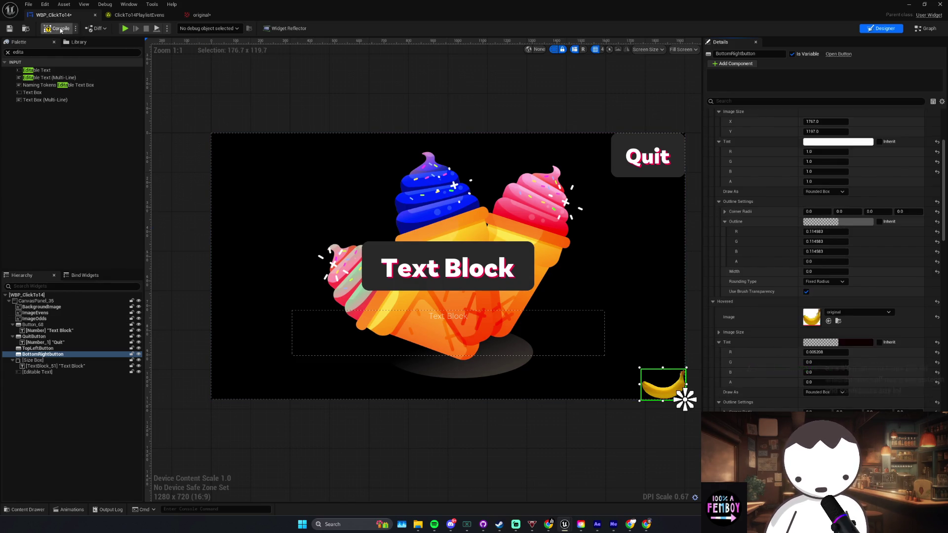
{"action": "key", "text": "F7"}
{"action": "left_click", "coordinate": [537, 416]}
{"action": "key", "text": "ctrl+s"}
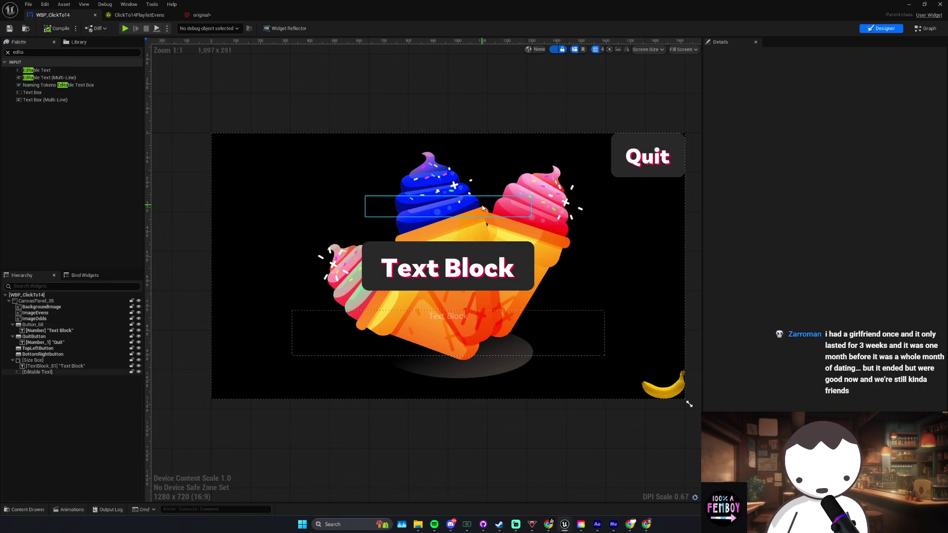
{"action": "left_click", "coordinate": [402, 210]}
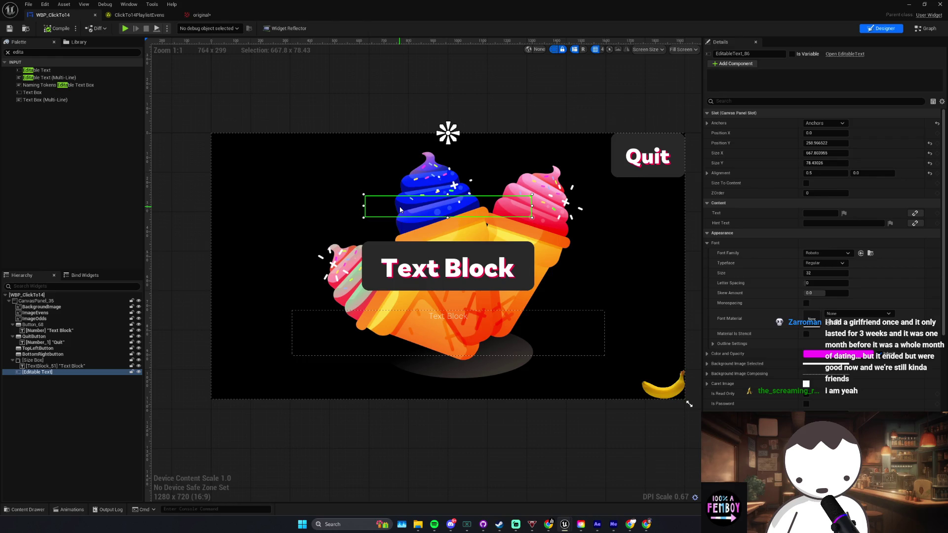
{"action": "key", "text": "alt+Tab"}
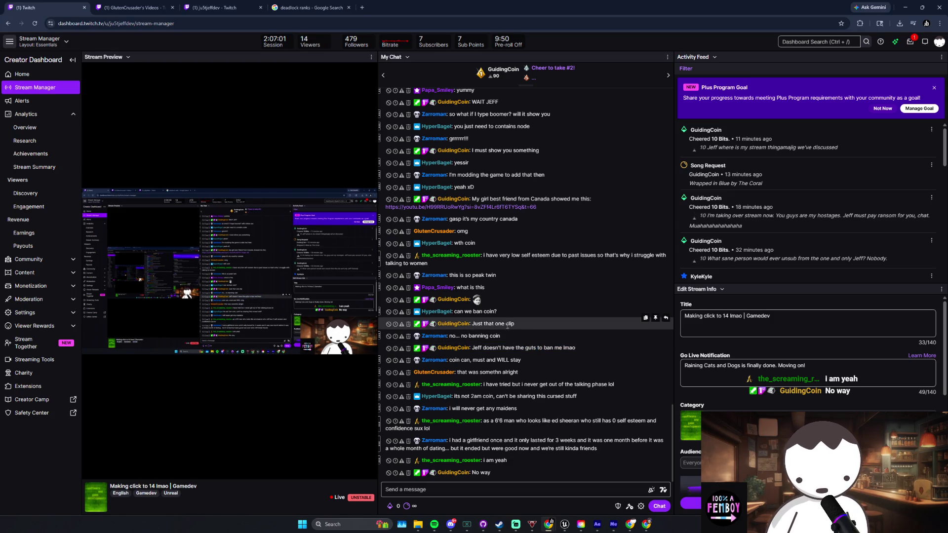
Step: Read the Twitch chat messages, then head back toward the Unreal widget designer
{"action": "triple_click", "coordinate": [536, 386]}
{"action": "left_click", "coordinate": [539, 385]}
{"action": "triple_click", "coordinate": [542, 357]}
{"action": "left_click", "coordinate": [534, 404]}
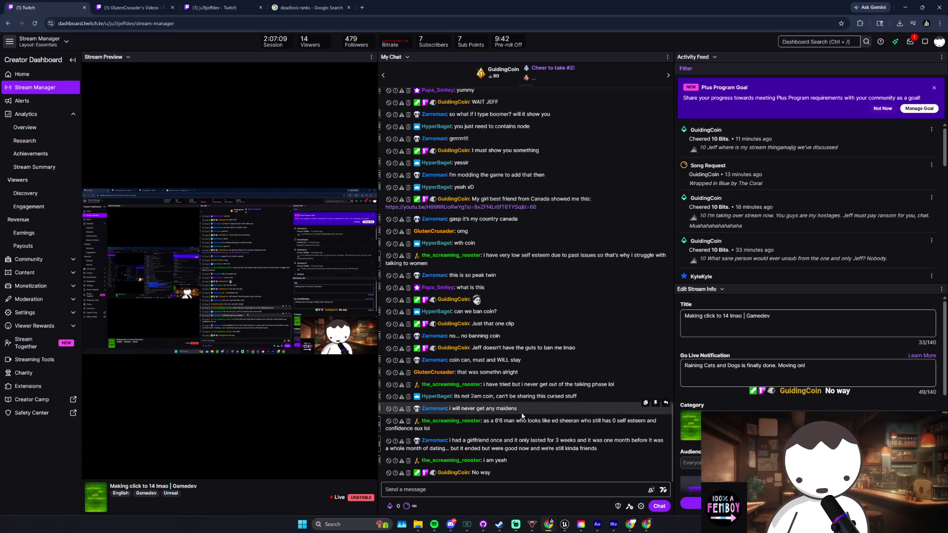
{"action": "triple_click", "coordinate": [531, 400]}
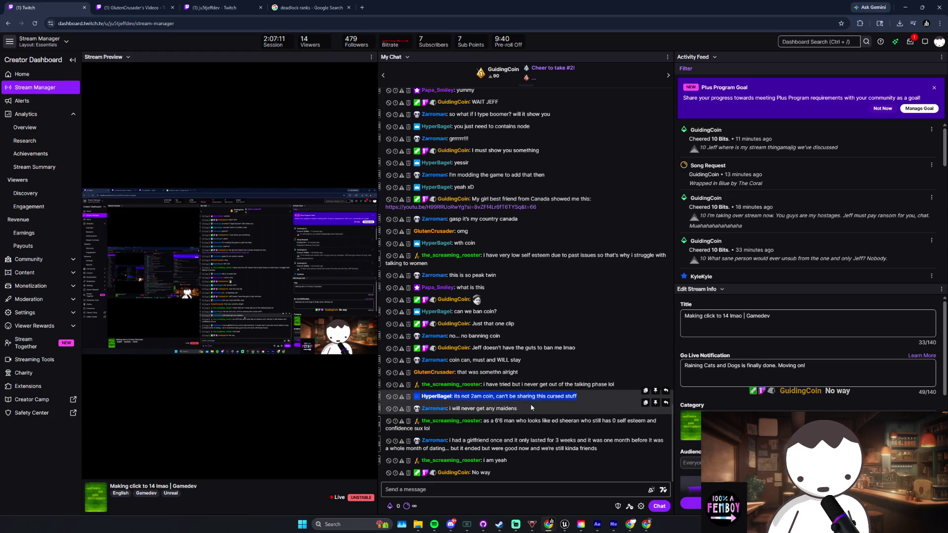
{"action": "left_click", "coordinate": [526, 407]}
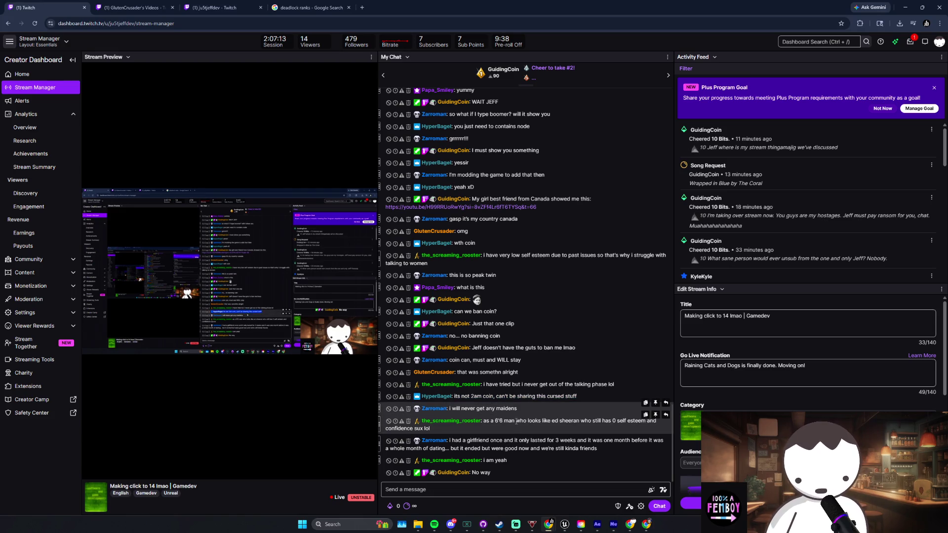
{"action": "mouse_move", "coordinate": [560, 440]}
{"action": "left_mouse_down"}
{"action": "mouse_move", "coordinate": [599, 448]}
{"action": "mouse_move", "coordinate": [462, 441]}
{"action": "left_mouse_up"}
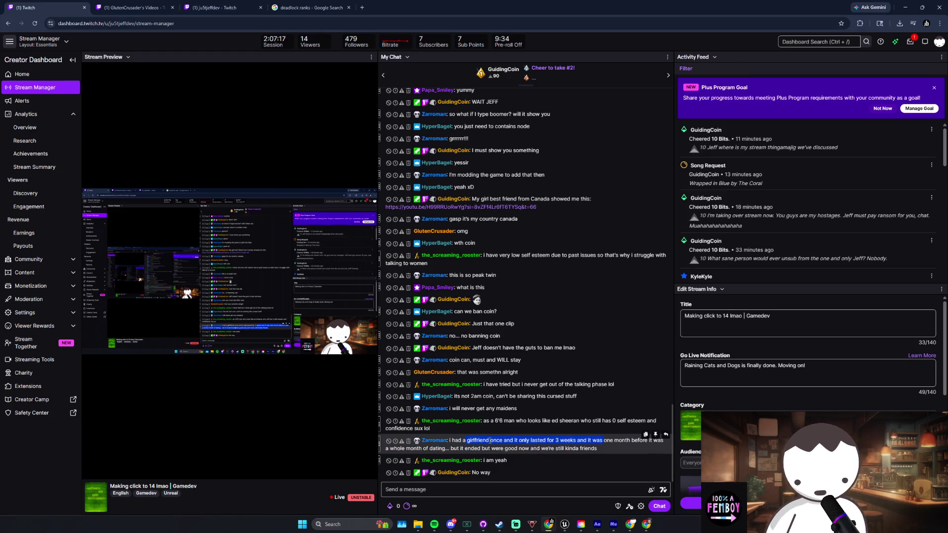
{"action": "left_click_drag", "start_coordinate": [602, 449], "coordinate": [539, 440]}
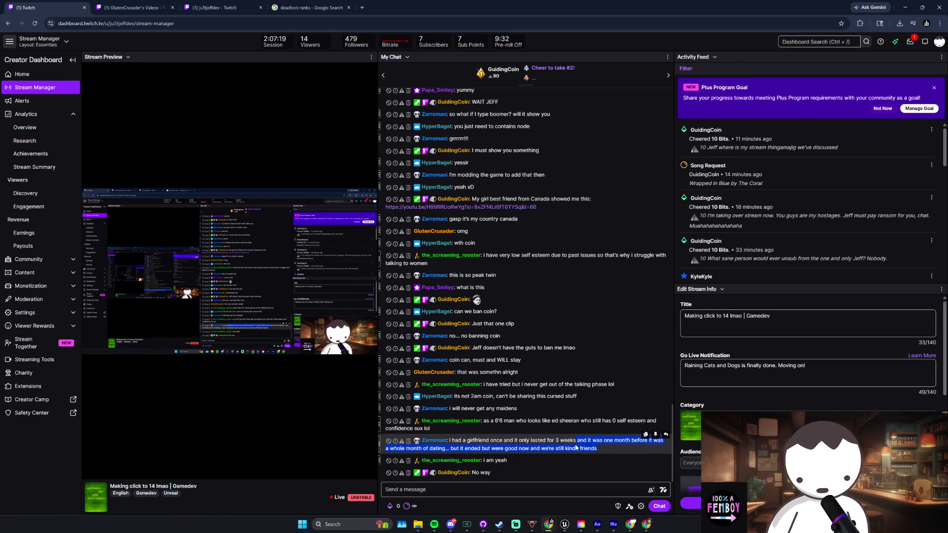
{"action": "left_click", "coordinate": [534, 480]}
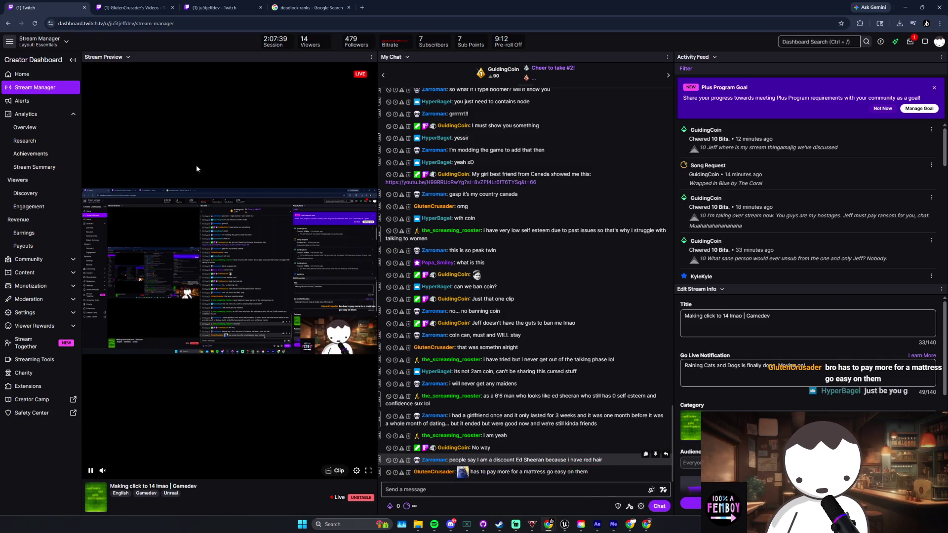
{"action": "key", "text": "alt+Tab"}
{"action": "key", "text": "alt+Tab"}
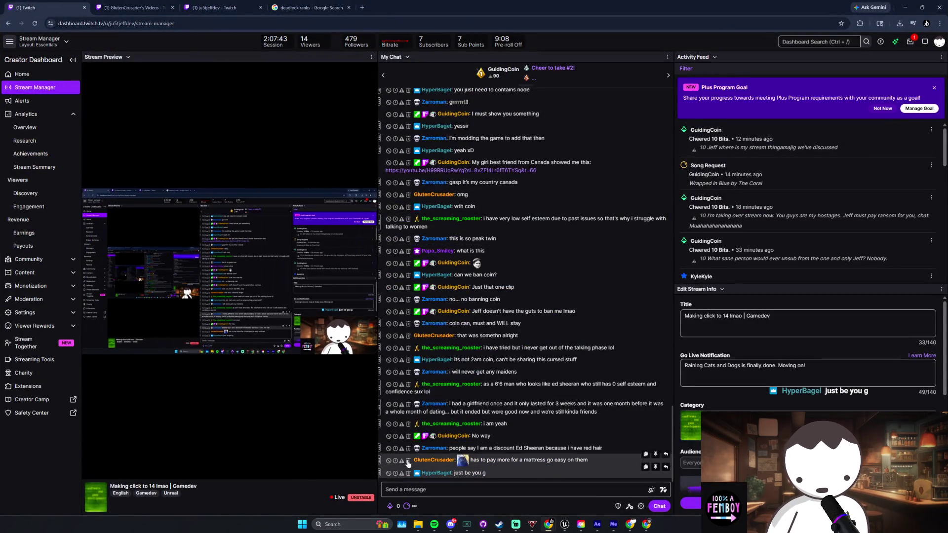
{"action": "key", "text": "alt+Tab"}
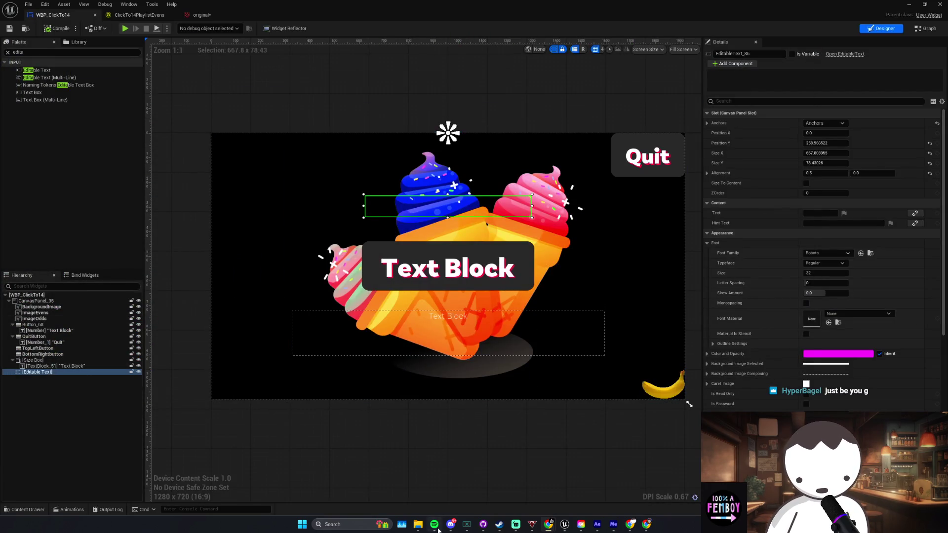
Step: Resume Spotify playback and return to the Unreal widget designer
{"action": "key", "text": "alt+Tab"}
{"action": "left_click", "coordinate": [469, 440]}
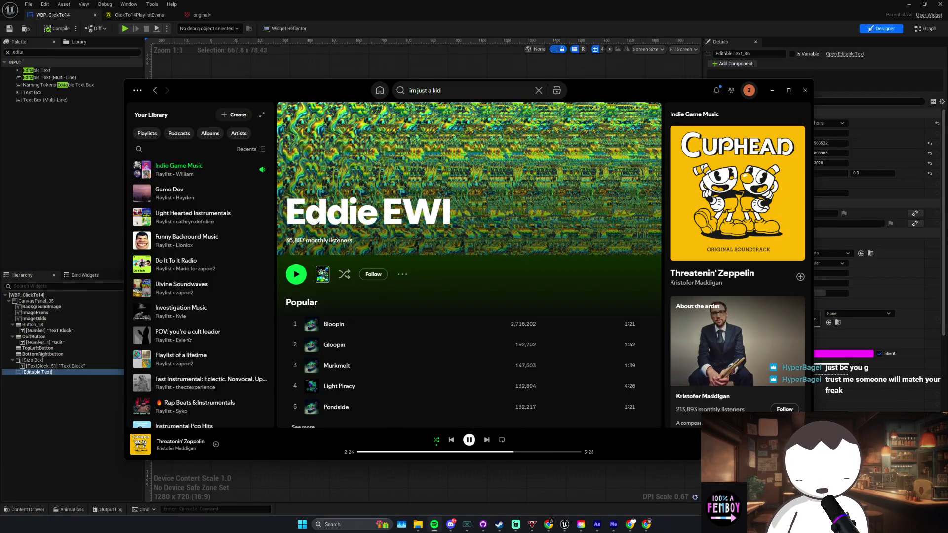
{"action": "key", "text": "alt+Tab"}
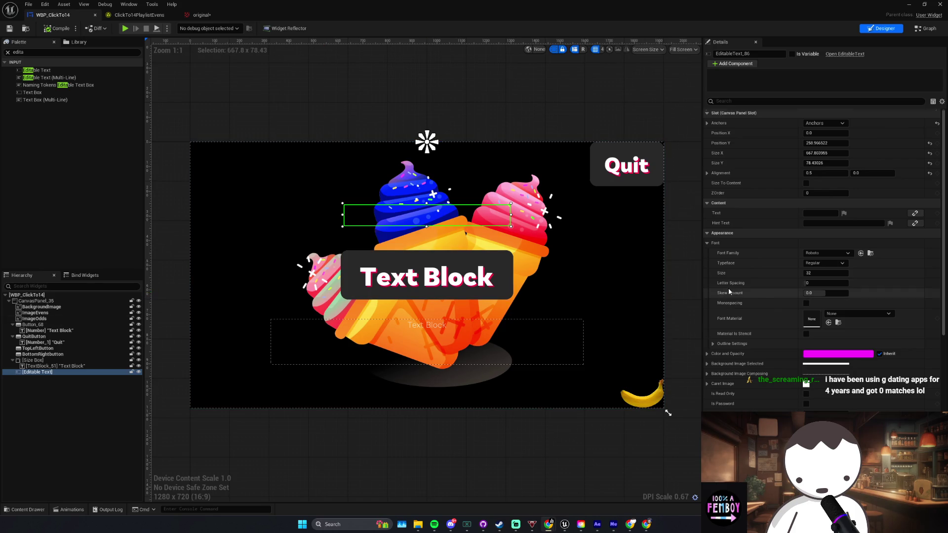
Step: Scroll the Details panel to the top and select the Editable Text's Text field
{"action": "scroll", "coordinate": [732, 290], "scroll_direction": "down", "scroll_amount": 10}
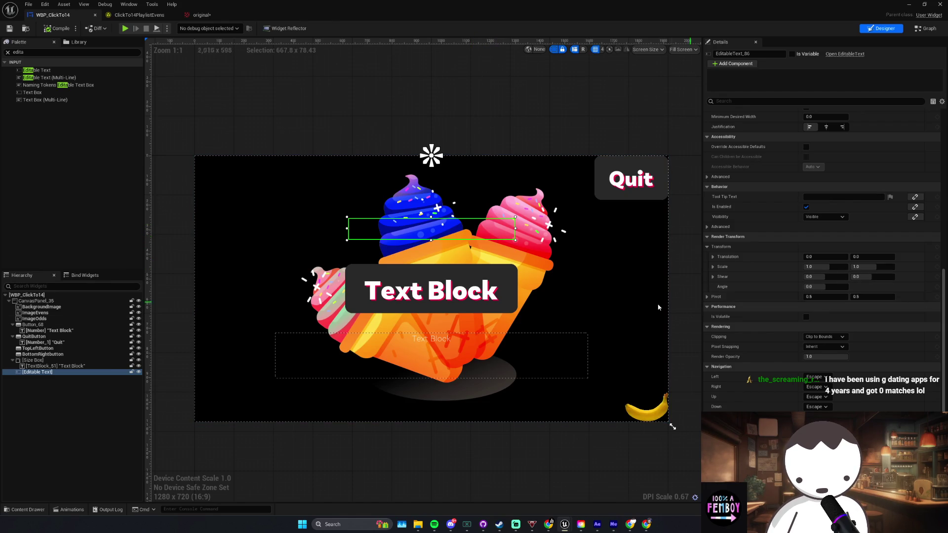
{"action": "scroll", "coordinate": [528, 246], "scroll_direction": "up", "scroll_amount": 6}
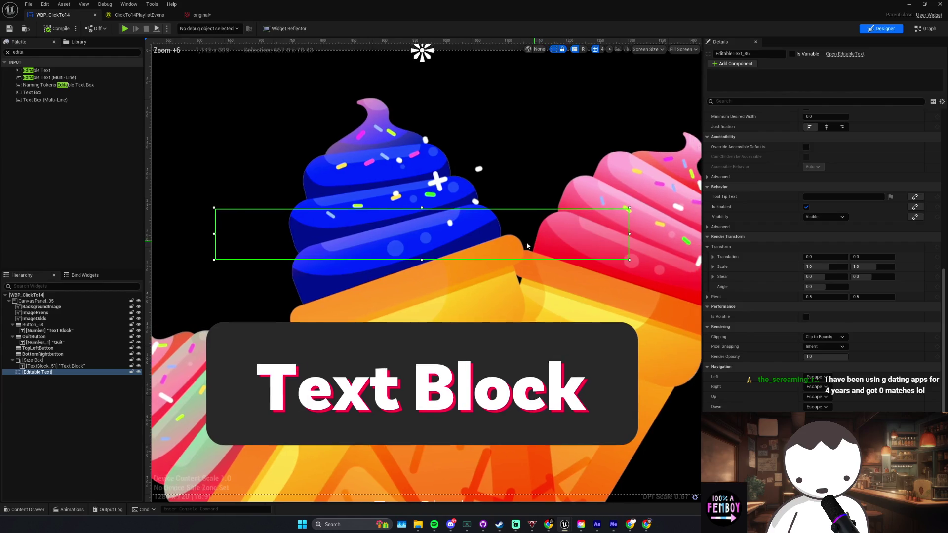
{"action": "scroll", "coordinate": [497, 243], "scroll_direction": "up", "scroll_amount": 1}
{"action": "scroll", "coordinate": [418, 243], "scroll_direction": "down", "scroll_amount": 2}
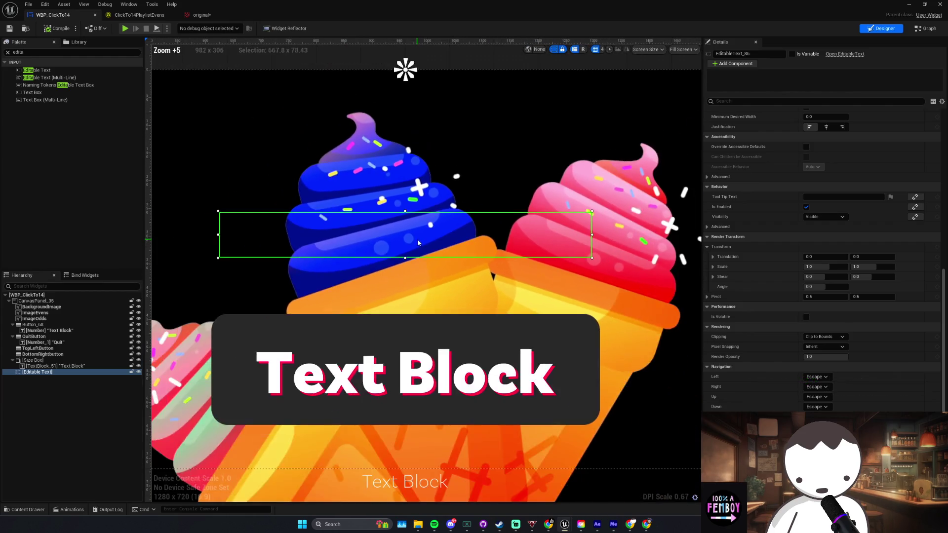
{"action": "scroll", "coordinate": [420, 242], "scroll_direction": "down", "scroll_amount": 3}
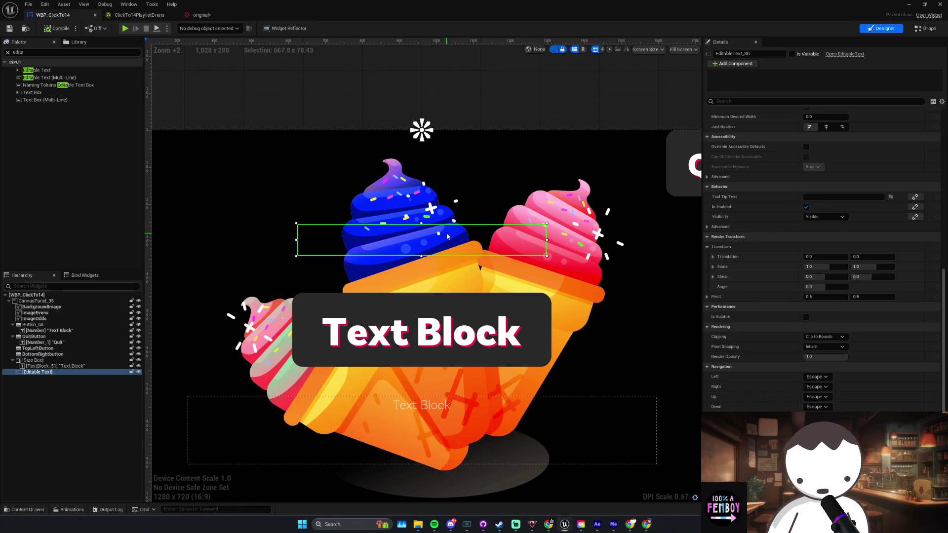
{"action": "scroll", "coordinate": [445, 235], "scroll_direction": "up", "scroll_amount": 1}
{"action": "scroll", "coordinate": [453, 228], "scroll_direction": "down", "scroll_amount": 1}
{"action": "scroll", "coordinate": [454, 227], "scroll_direction": "down", "scroll_amount": 2}
{"action": "scroll", "coordinate": [435, 224], "scroll_direction": "up", "scroll_amount": 1}
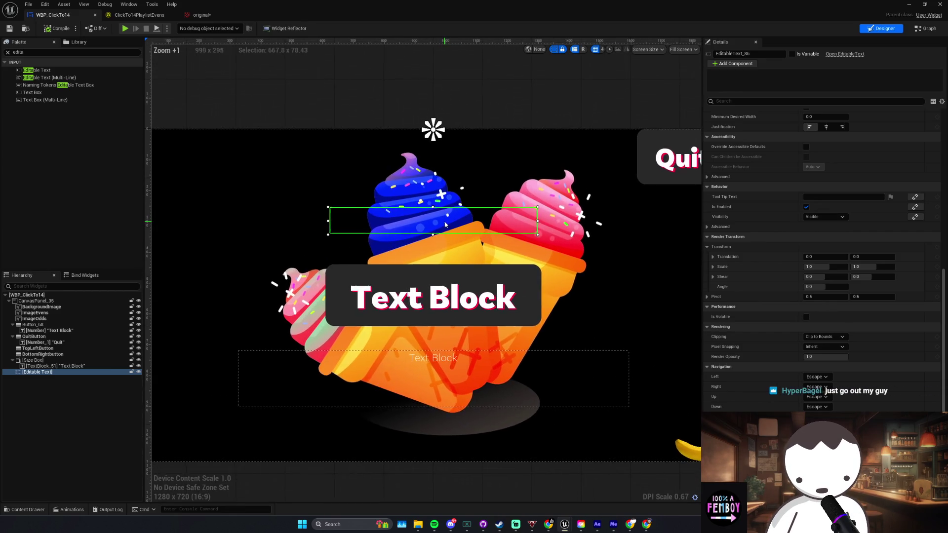
{"action": "scroll", "coordinate": [419, 222], "scroll_direction": "down", "scroll_amount": 1}
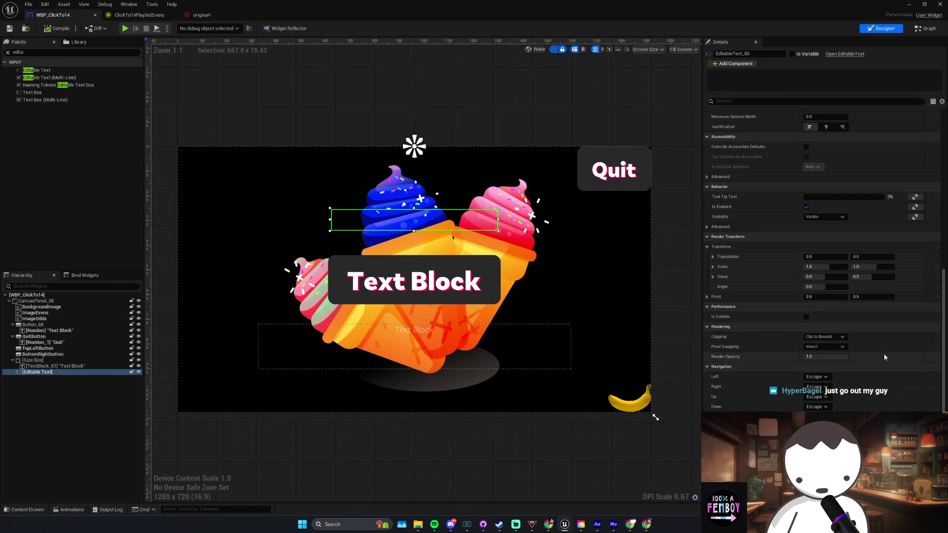
{"action": "scroll", "coordinate": [886, 356], "scroll_direction": "up", "scroll_amount": 10}
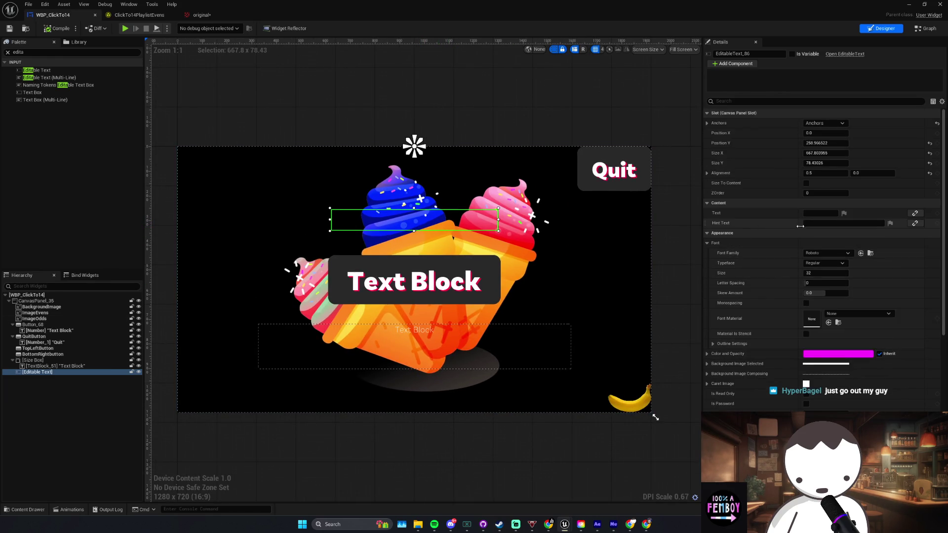
{"action": "left_click", "coordinate": [810, 214]}
Step: Set the Editable Text's default text to 'test' and compile
{"action": "type", "text": "st"}
{"action": "key", "text": "Return"}
{"action": "left_click", "coordinate": [56, 28]}
Step: Change its font family to BasicBold_Font and compile again
{"action": "left_click", "coordinate": [842, 253]}
{"action": "type", "text": "bas"}
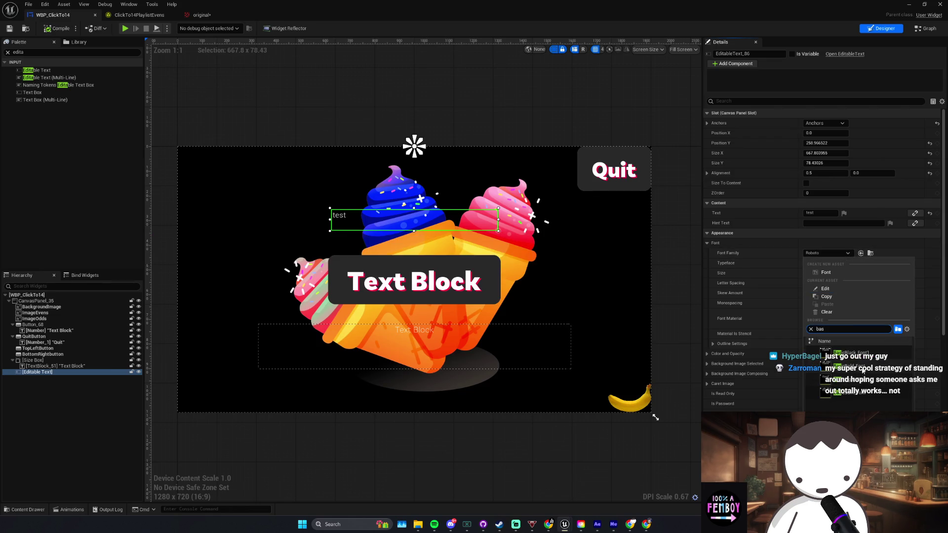
{"action": "left_click", "coordinate": [862, 367]}
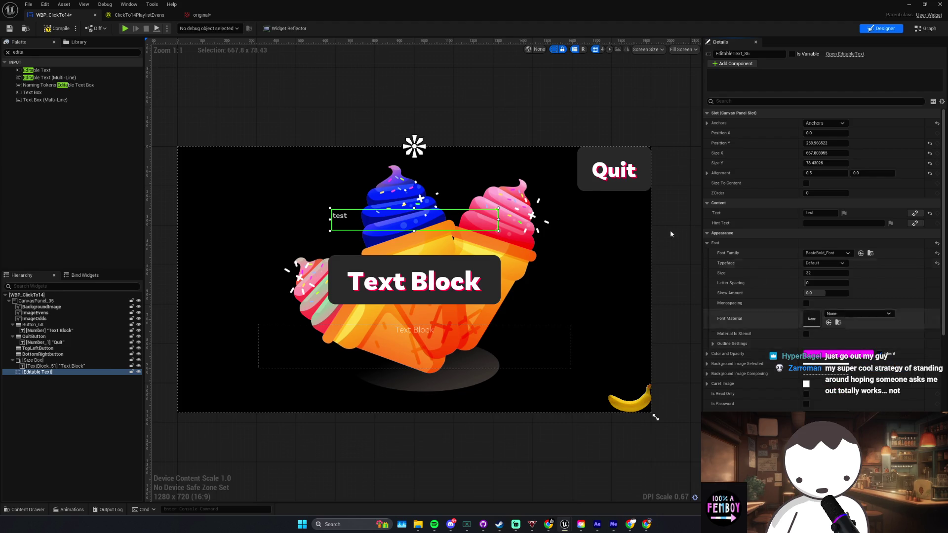
{"action": "left_click", "coordinate": [68, 31]}
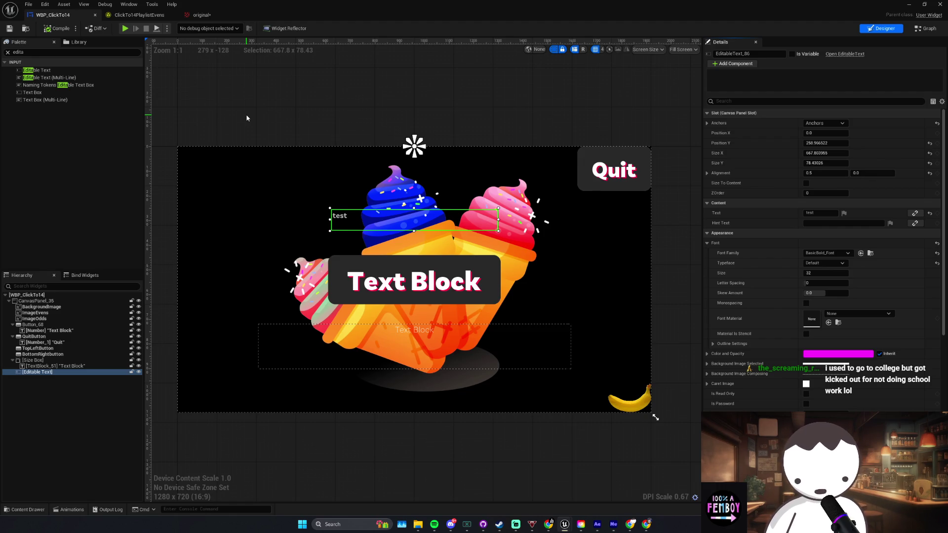
Step: Set the text justification to Align Center and compile
{"action": "scroll", "coordinate": [896, 374], "scroll_direction": "down", "scroll_amount": 2}
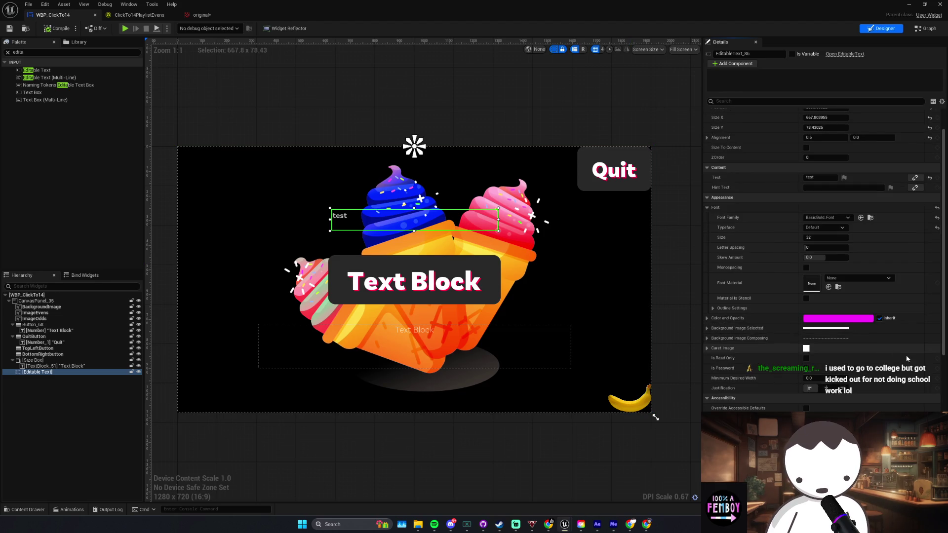
{"action": "left_click", "coordinate": [827, 388]}
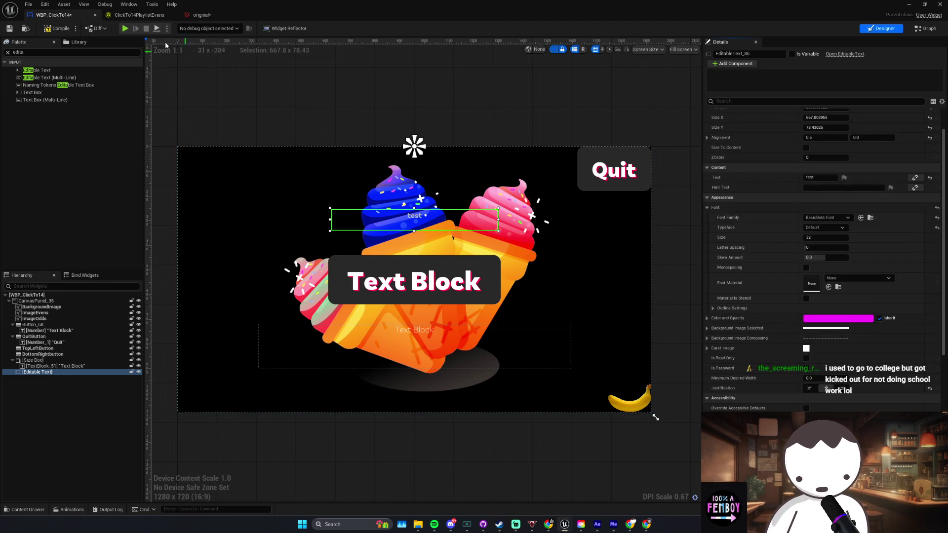
{"action": "left_click", "coordinate": [59, 30]}
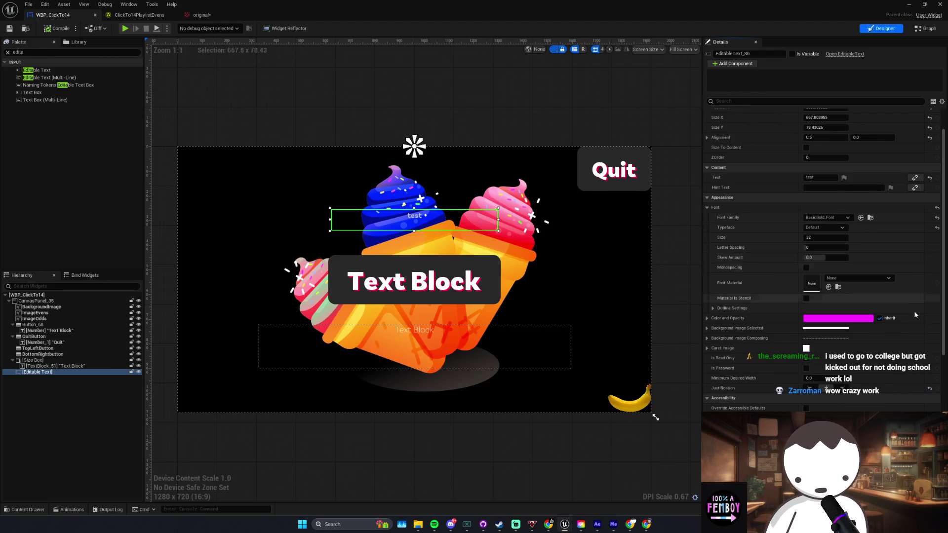
Step: Try raising the text's skew, reset it to zero, and save
{"action": "scroll", "coordinate": [881, 339], "scroll_direction": "up", "scroll_amount": 3}
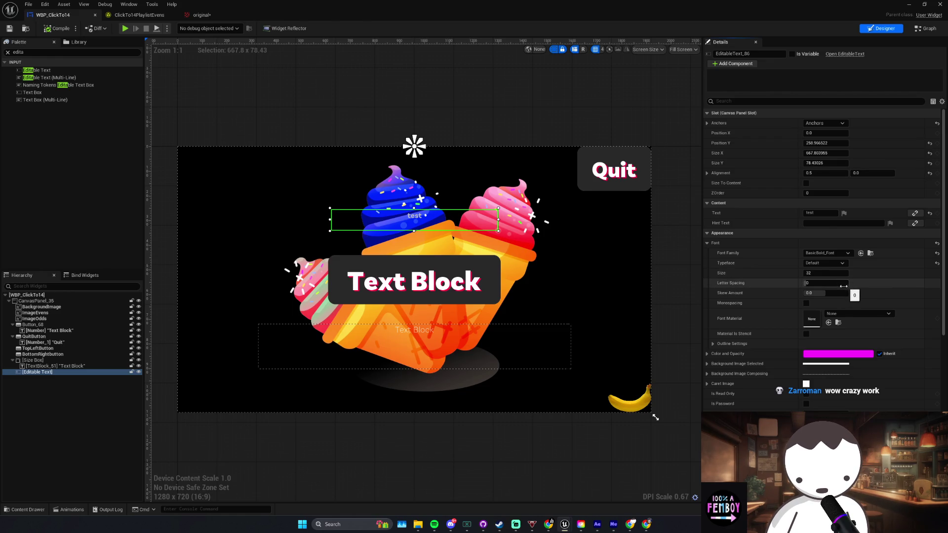
{"action": "left_click_drag", "start_coordinate": [836, 293], "coordinate": [873, 295]}
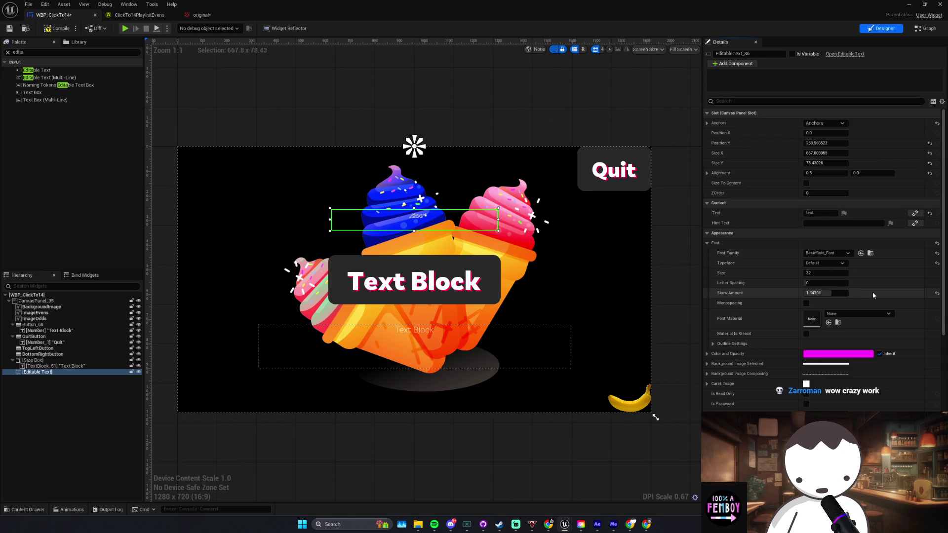
{"action": "left_click", "coordinate": [936, 294]}
{"action": "key", "text": "ctrl+s"}
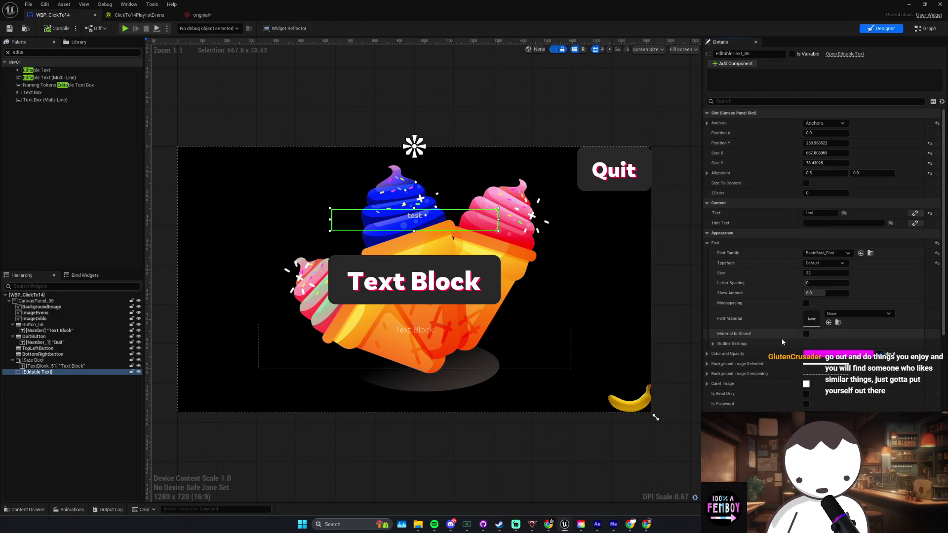
Step: Review the Details panel, then switch to the L_ClickTo14 level editor
{"action": "scroll", "coordinate": [781, 339], "scroll_direction": "down", "scroll_amount": 2}
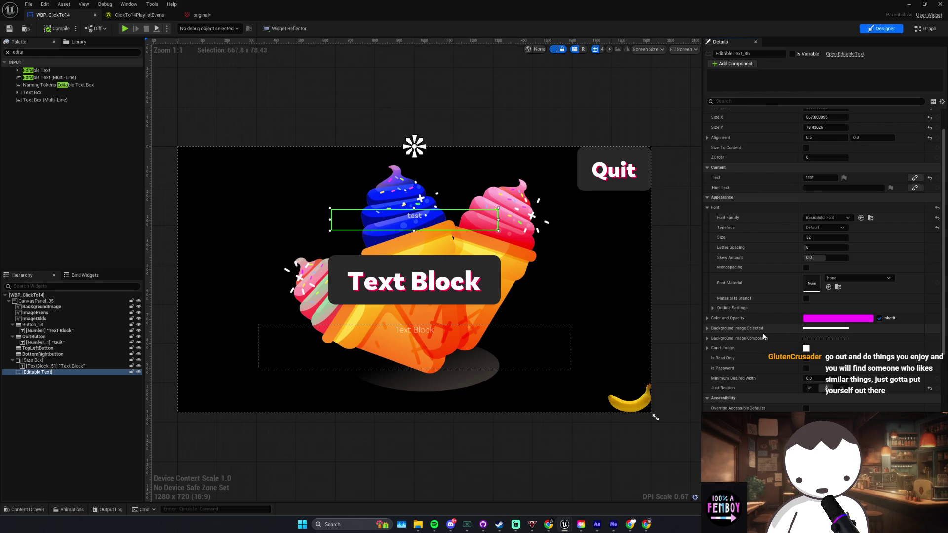
{"action": "scroll", "coordinate": [763, 334], "scroll_direction": "down", "scroll_amount": 1}
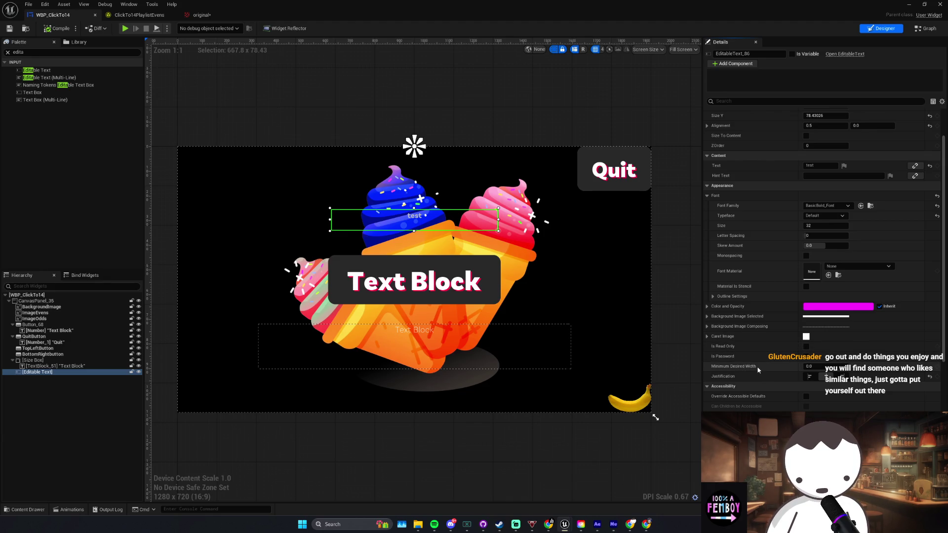
{"action": "scroll", "coordinate": [781, 372], "scroll_direction": "down", "scroll_amount": 1}
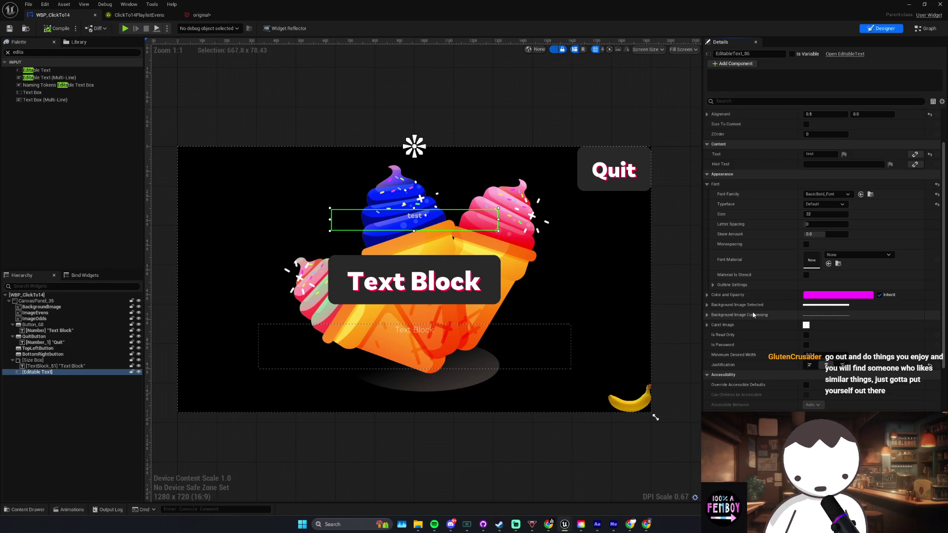
{"action": "key", "text": "alt+Tab"}
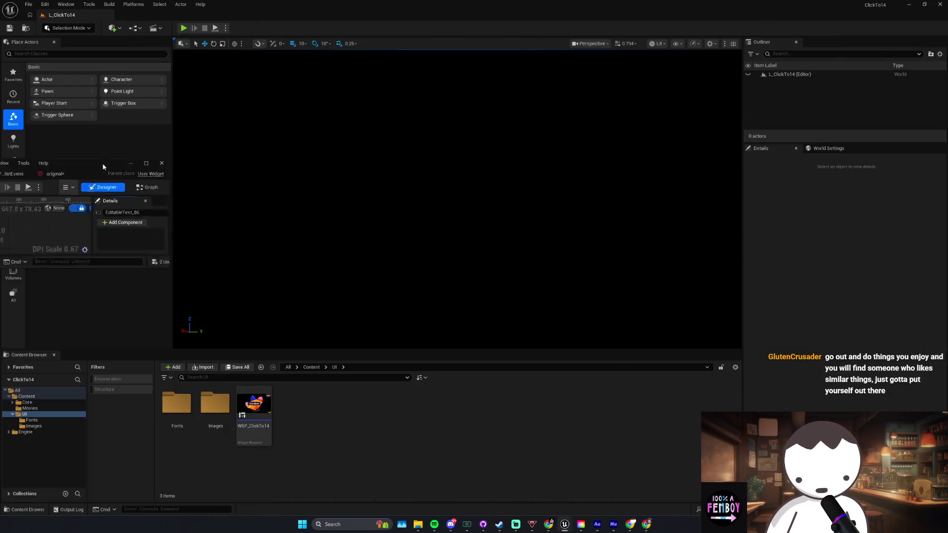
Step: Play the level, type 'saf' into the in-game text box, then stop and return to the widget editor
{"action": "left_click", "coordinate": [184, 28]}
{"action": "type", "text": "teste"}
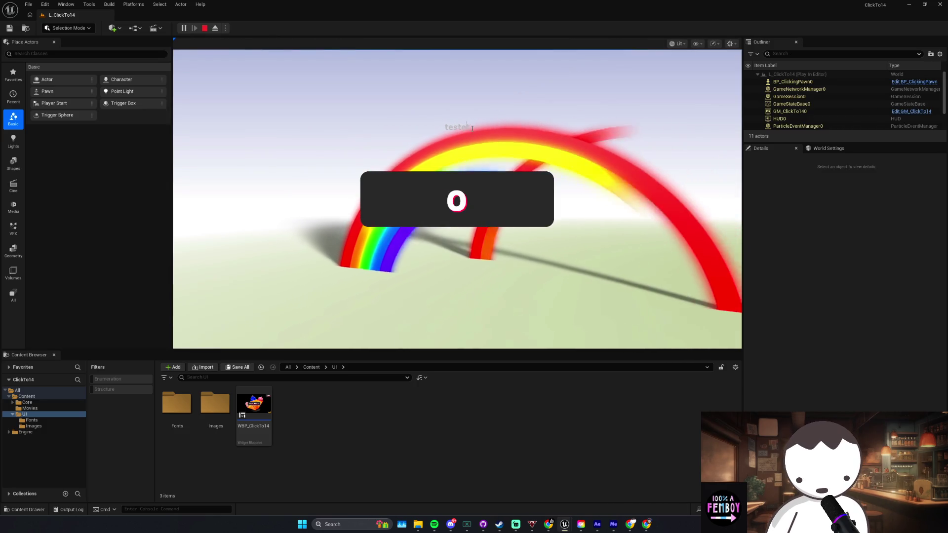
{"action": "type", "text": "saf"}
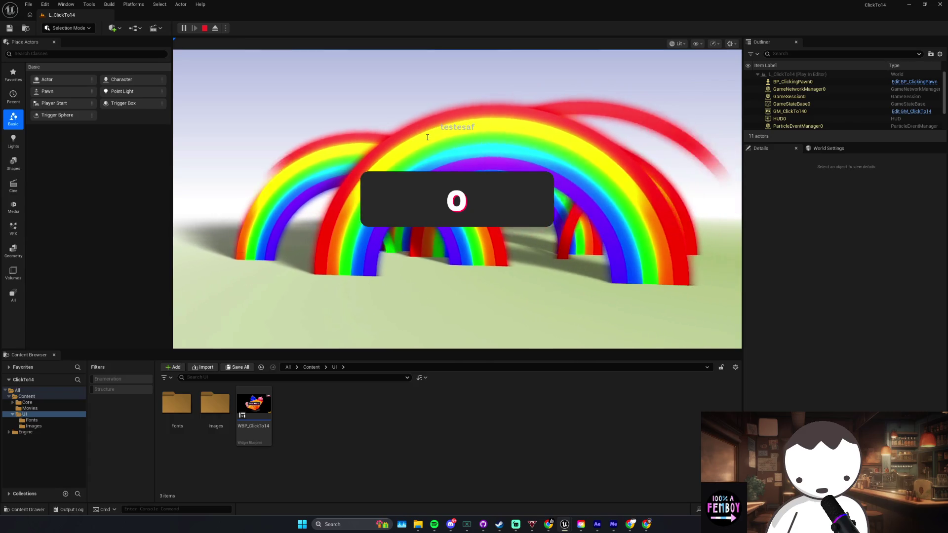
{"action": "key", "text": "Escape"}
{"action": "key", "text": "alt+Tab"}
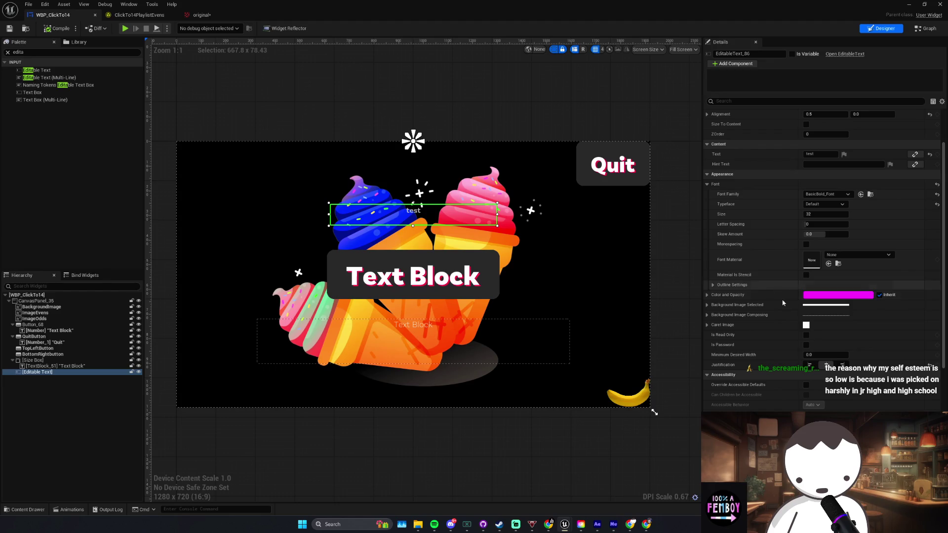
Step: Make the Editable Text a variable (EditableText_86), then compile and save
{"action": "scroll", "coordinate": [790, 247], "scroll_direction": "down", "scroll_amount": 8}
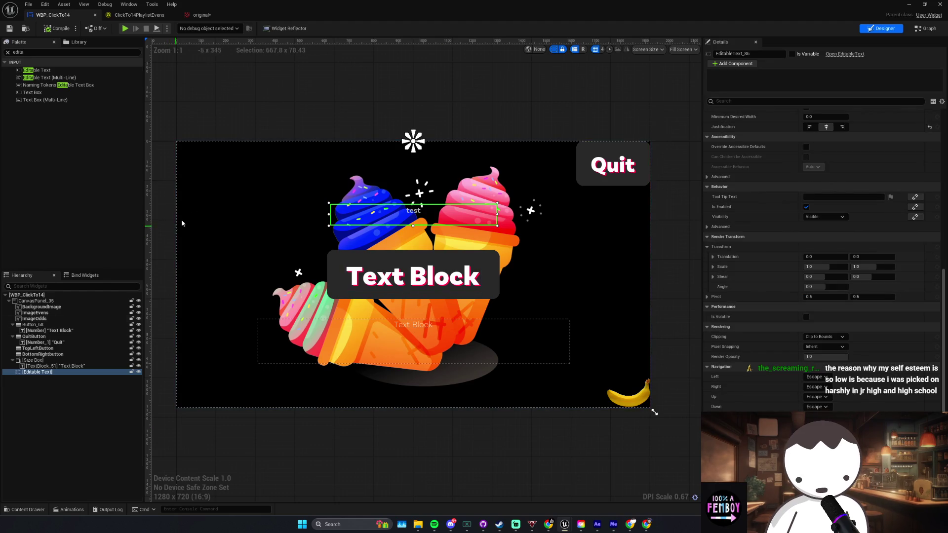
{"action": "left_click", "coordinate": [792, 54]}
{"action": "scroll", "coordinate": [792, 258], "scroll_direction": "down", "scroll_amount": 1}
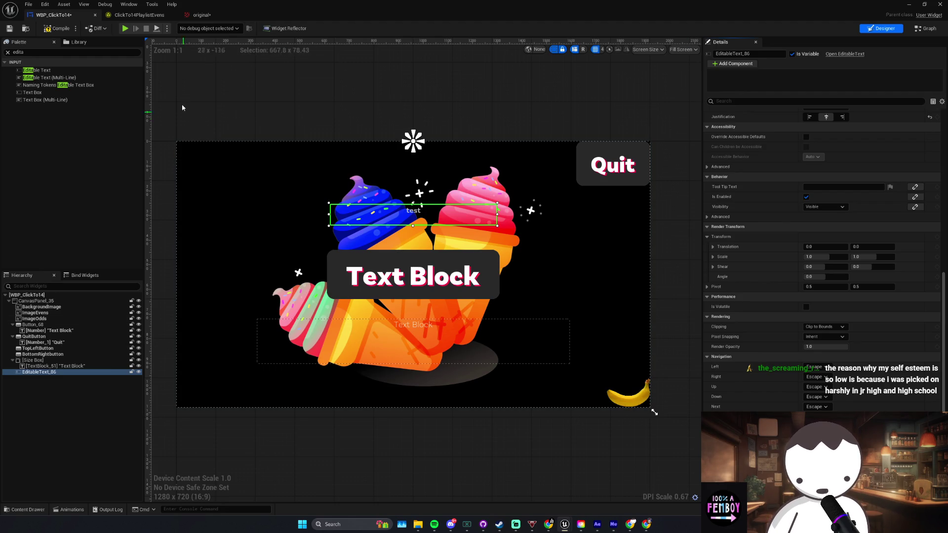
{"action": "key", "text": "ctrl+s"}
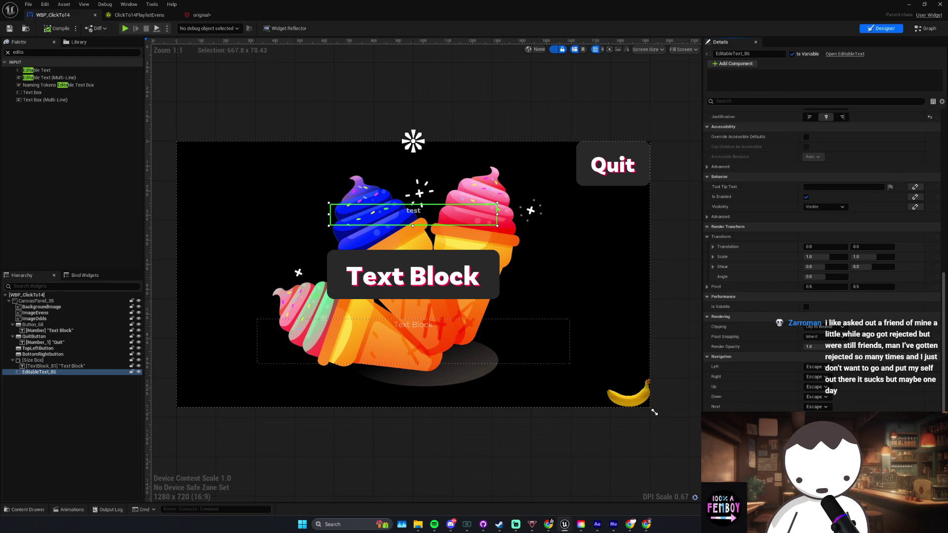
Step: Scroll through the Editable Text's Details settings to review them
{"action": "scroll", "coordinate": [789, 333], "scroll_direction": "up", "scroll_amount": 10}
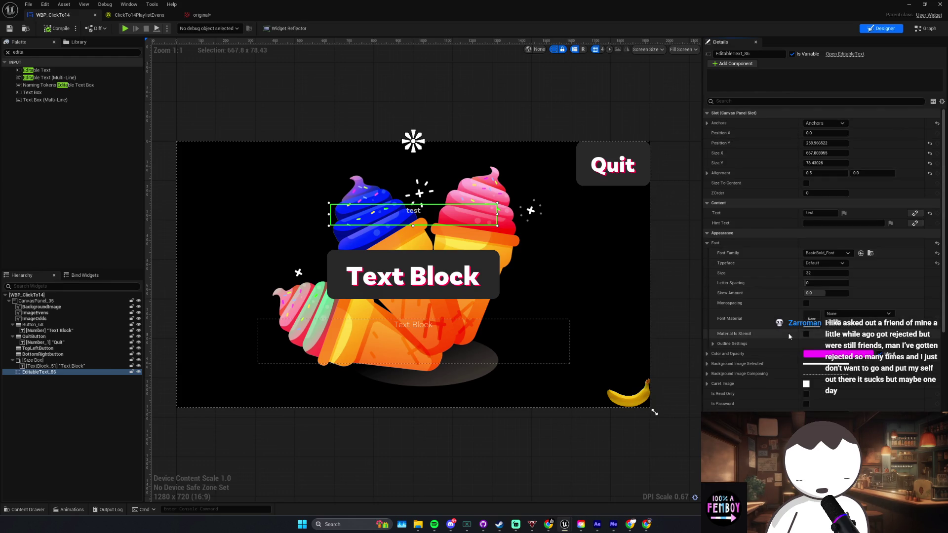
{"action": "scroll", "coordinate": [771, 346], "scroll_direction": "down", "scroll_amount": 4}
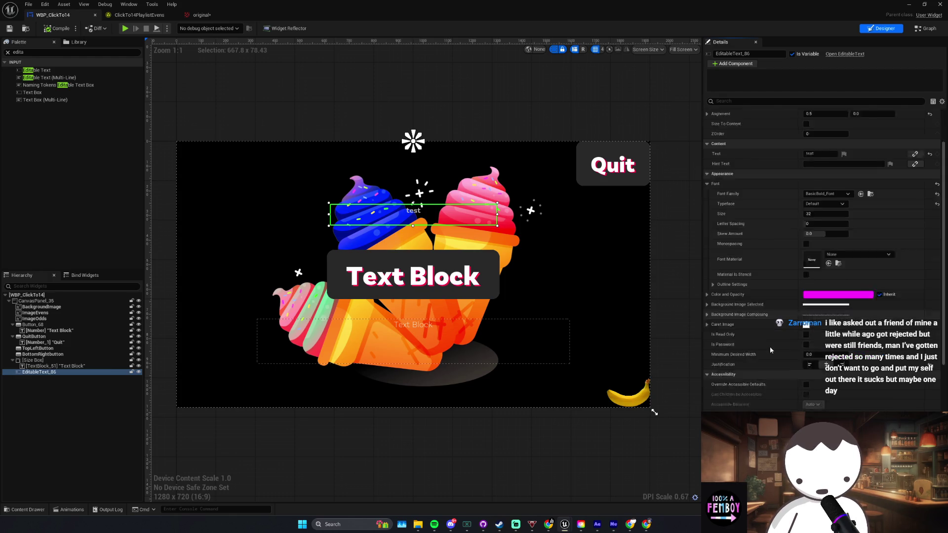
{"action": "scroll", "coordinate": [770, 354], "scroll_direction": "down", "scroll_amount": 4}
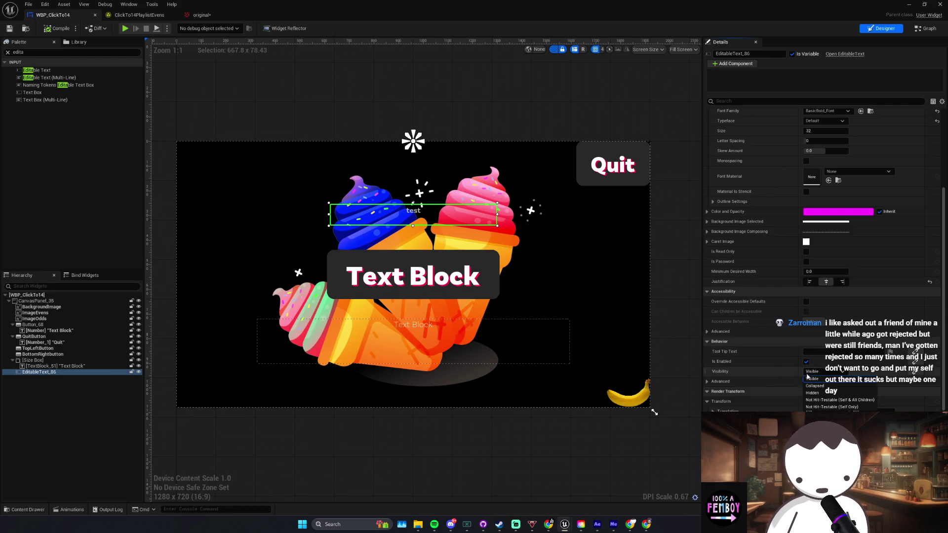
{"action": "scroll", "coordinate": [786, 378], "scroll_direction": "down", "scroll_amount": 1}
{"action": "scroll", "coordinate": [787, 378], "scroll_direction": "down", "scroll_amount": 2}
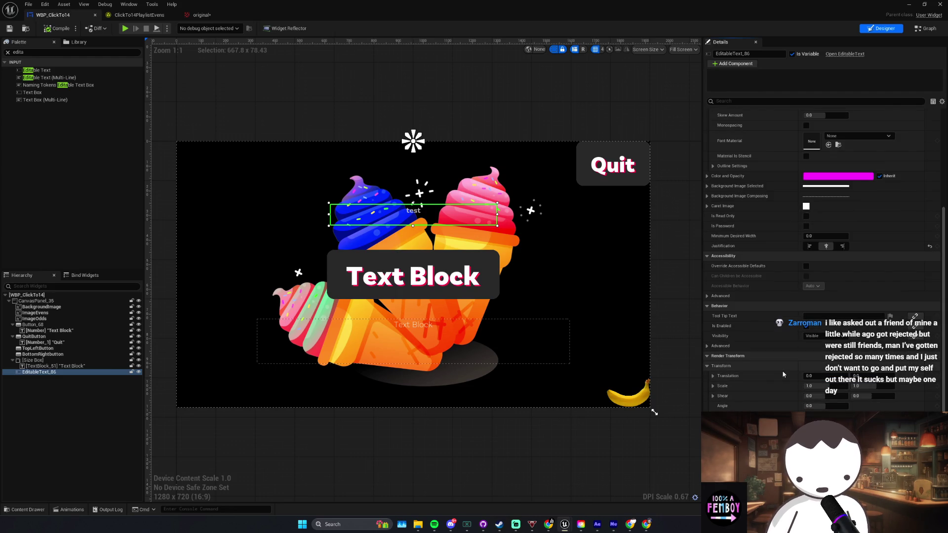
{"action": "scroll", "coordinate": [776, 374], "scroll_direction": "down", "scroll_amount": 7}
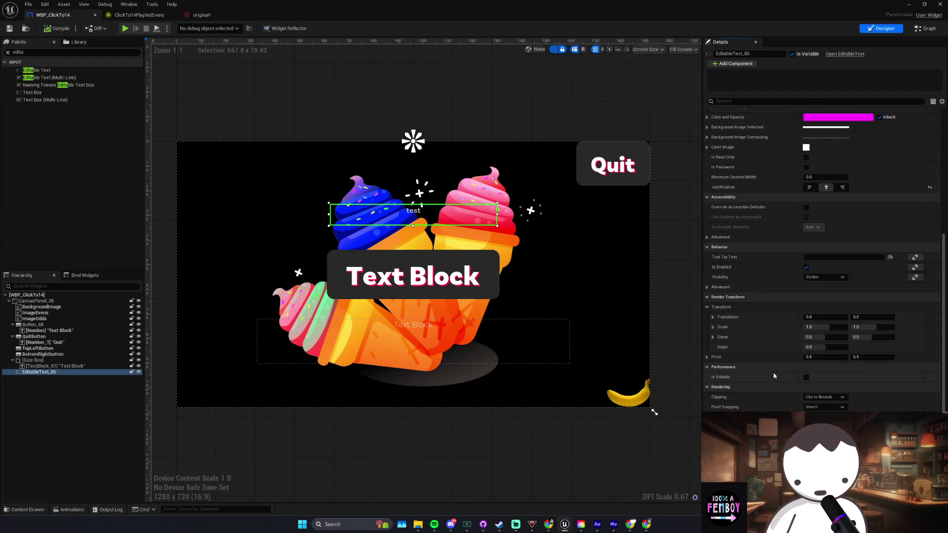
{"action": "scroll", "coordinate": [774, 376], "scroll_direction": "down", "scroll_amount": 2}
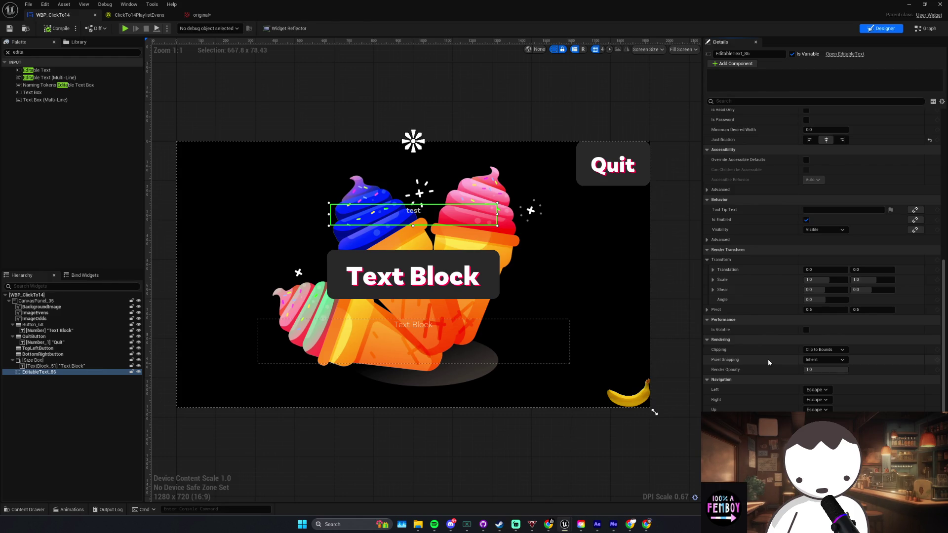
{"action": "scroll", "coordinate": [768, 360], "scroll_direction": "up", "scroll_amount": 20}
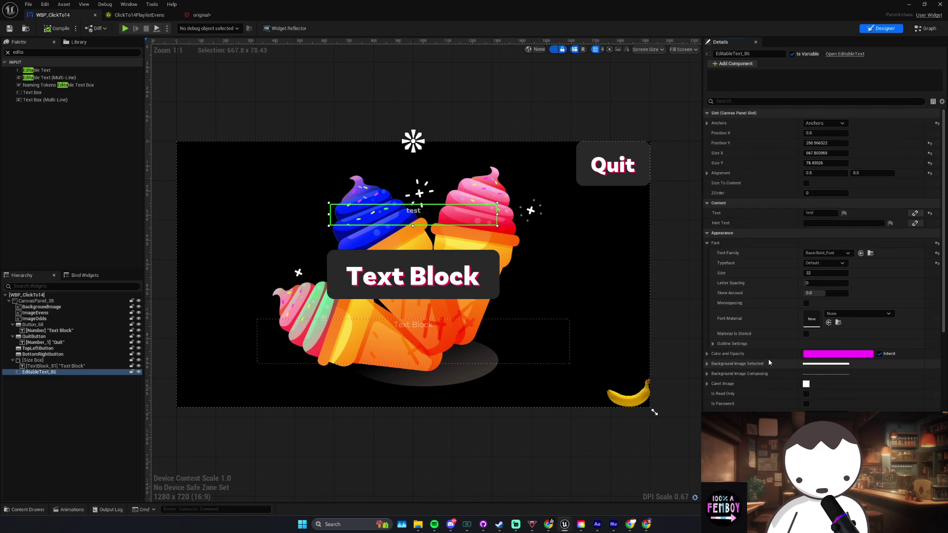
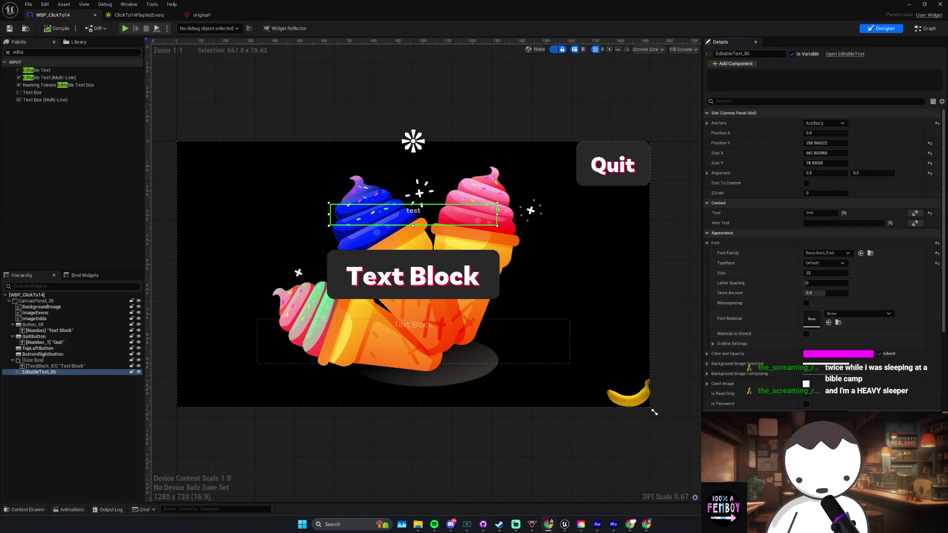
Step: Filter the text box's Details to 'focus' and check Virtual Keyboard Trigger, leaving On Focus by Pointer
{"action": "scroll", "coordinate": [729, 384], "scroll_direction": "down", "scroll_amount": 5}
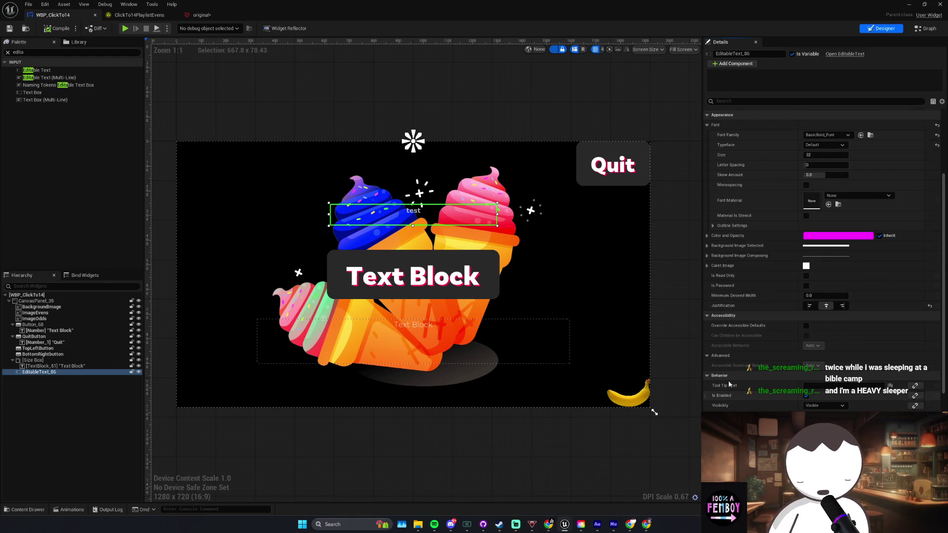
{"action": "scroll", "coordinate": [735, 329], "scroll_direction": "down", "scroll_amount": 3}
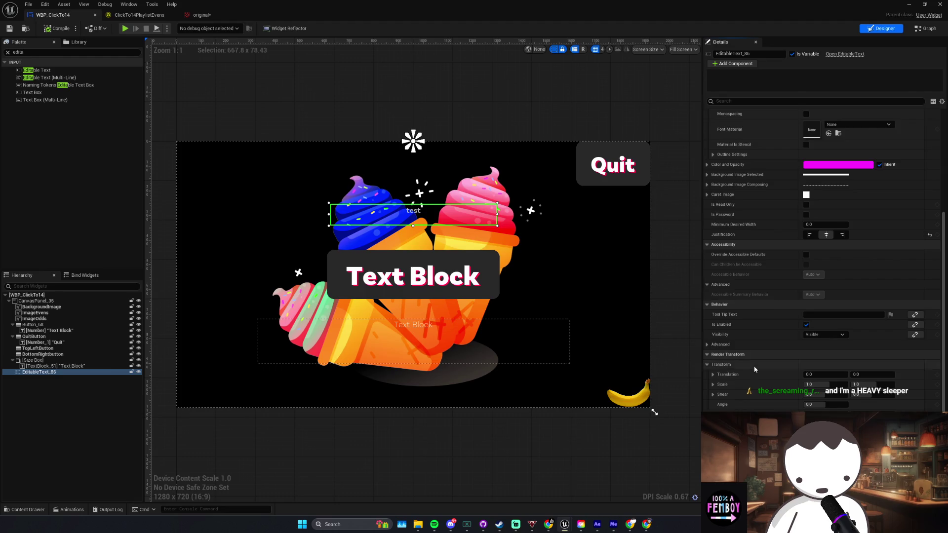
{"action": "scroll", "coordinate": [755, 369], "scroll_direction": "down", "scroll_amount": 4}
{"action": "scroll", "coordinate": [801, 360], "scroll_direction": "down", "scroll_amount": 2}
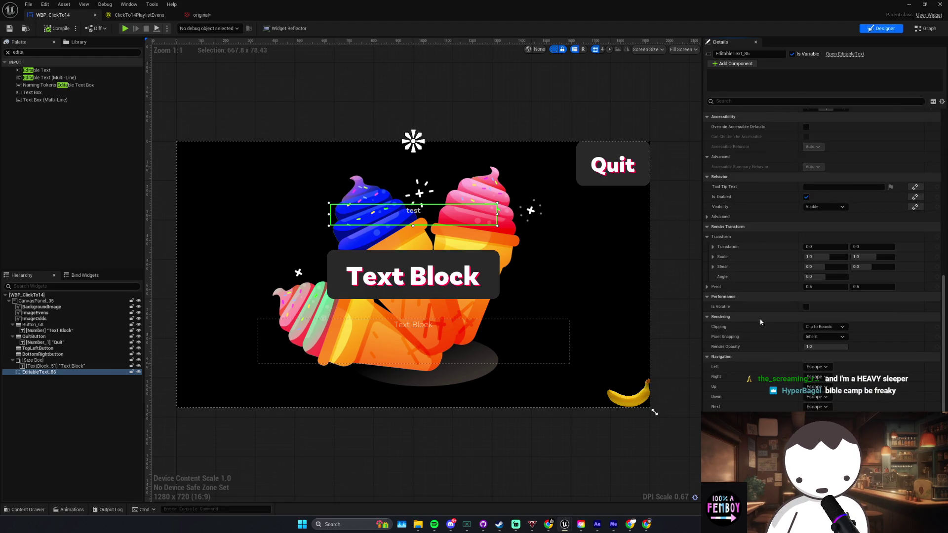
{"action": "scroll", "coordinate": [774, 386], "scroll_direction": "up", "scroll_amount": 4}
{"action": "scroll", "coordinate": [774, 386], "scroll_direction": "up", "scroll_amount": 11}
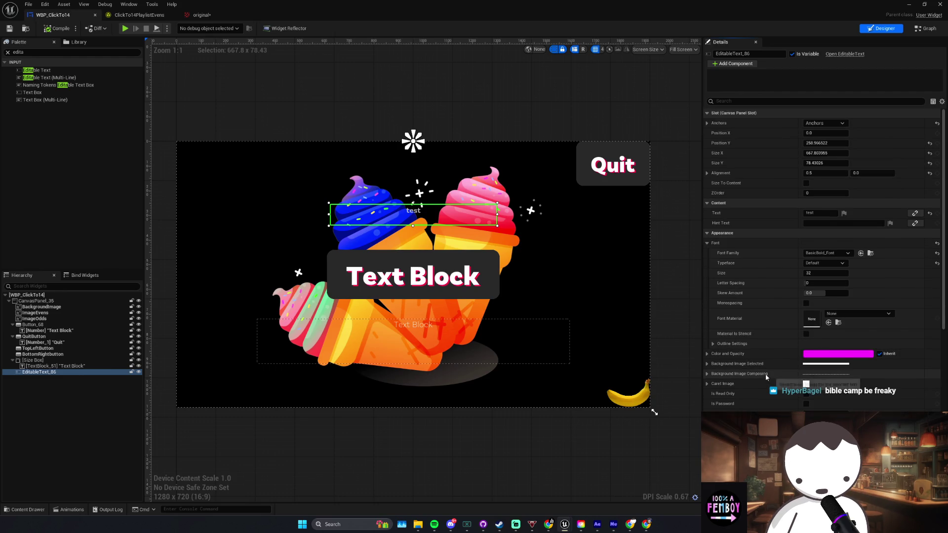
{"action": "scroll", "coordinate": [834, 336], "scroll_direction": "down", "scroll_amount": 13}
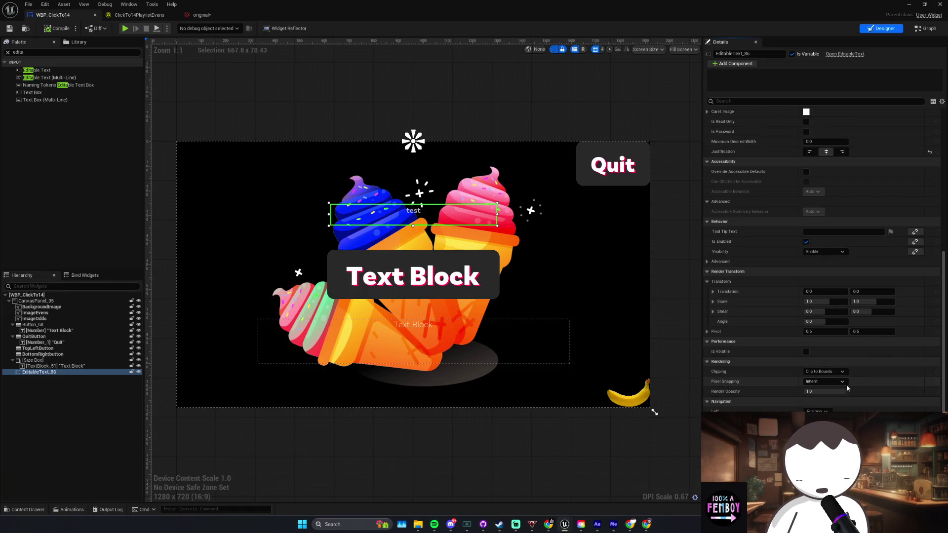
{"action": "scroll", "coordinate": [830, 369], "scroll_direction": "down", "scroll_amount": 2}
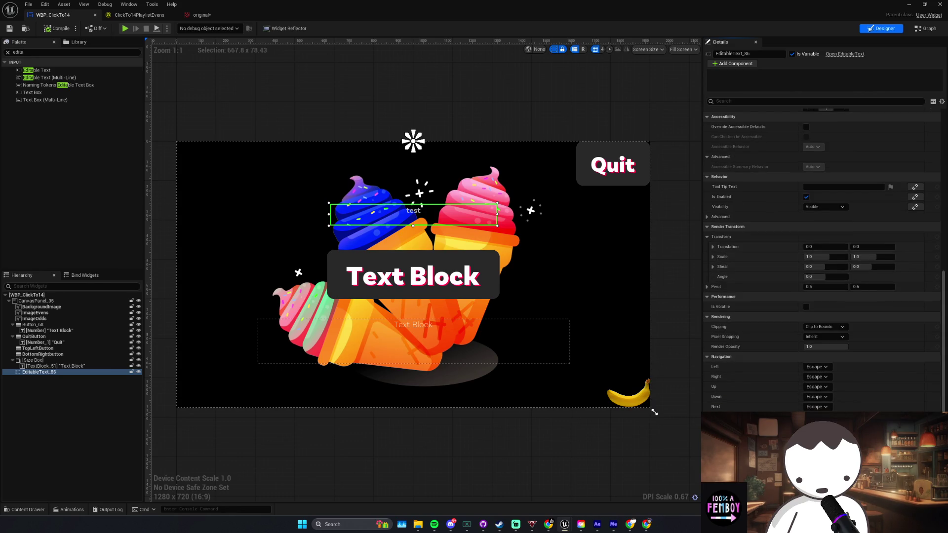
{"action": "scroll", "coordinate": [830, 369], "scroll_direction": "down", "scroll_amount": 1}
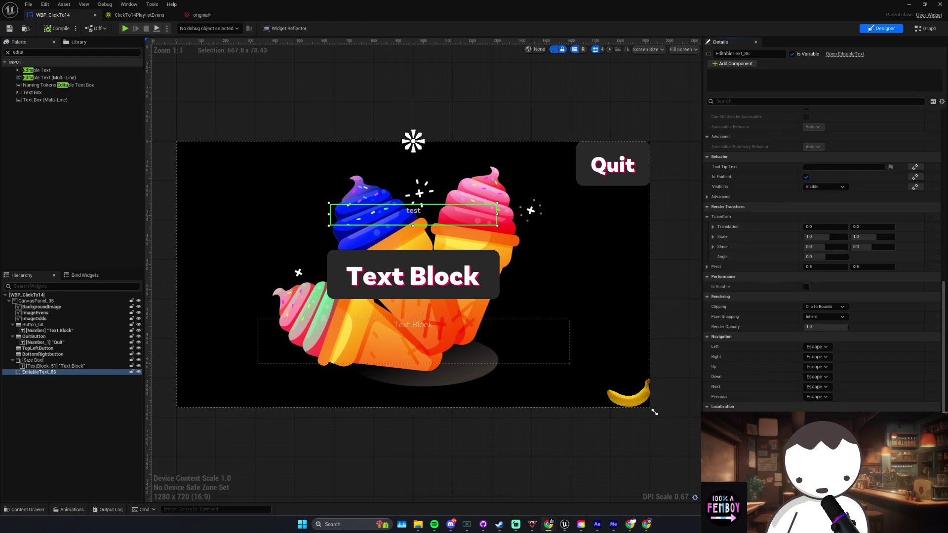
{"action": "left_click", "coordinate": [765, 101]}
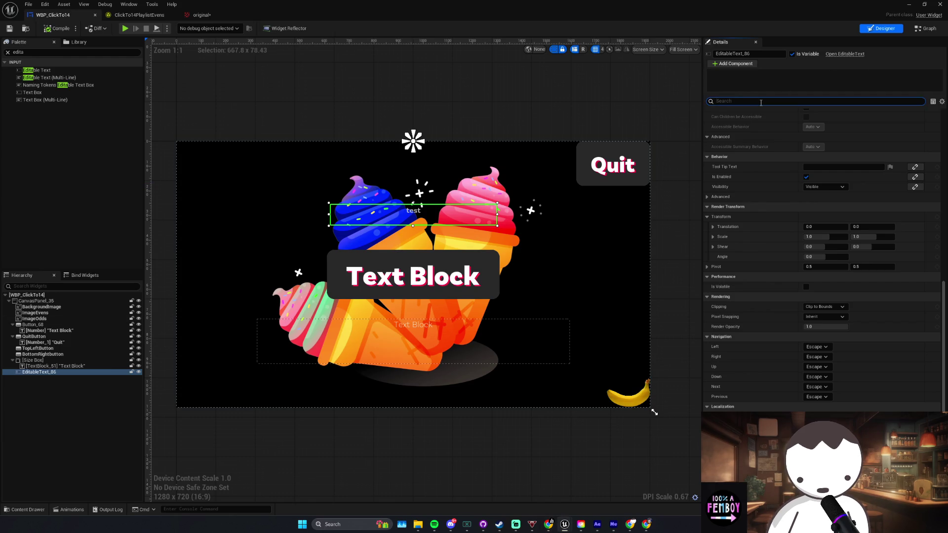
{"action": "type", "text": "focus"}
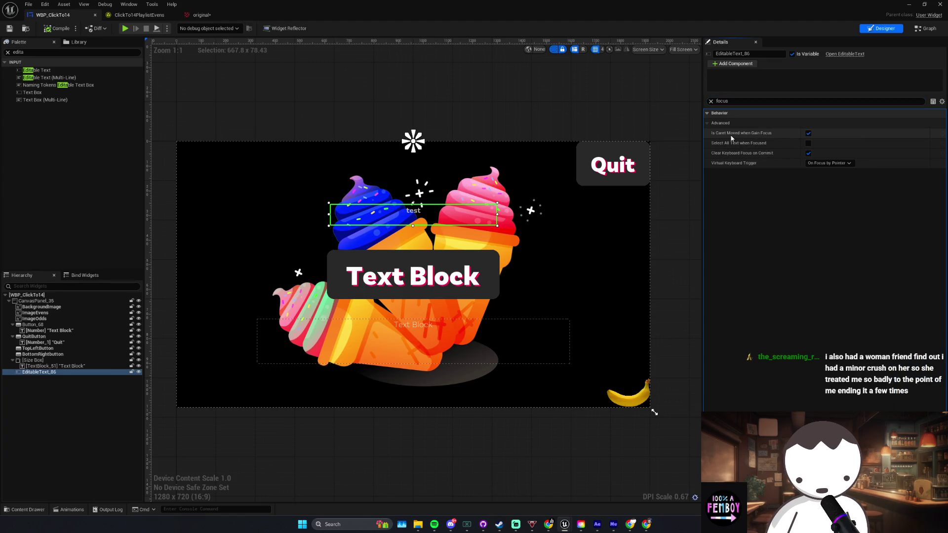
{"action": "left_click", "coordinate": [835, 164]}
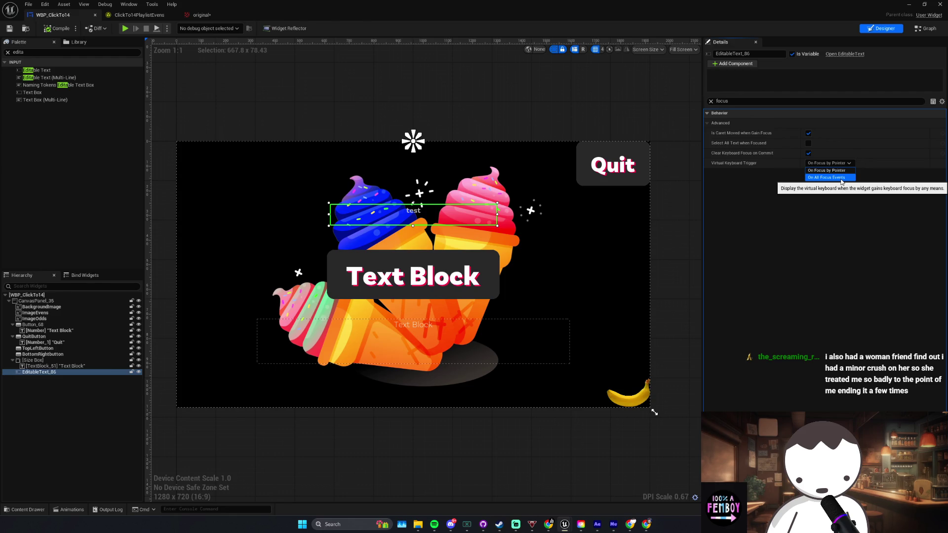
{"action": "left_click", "coordinate": [841, 179]}
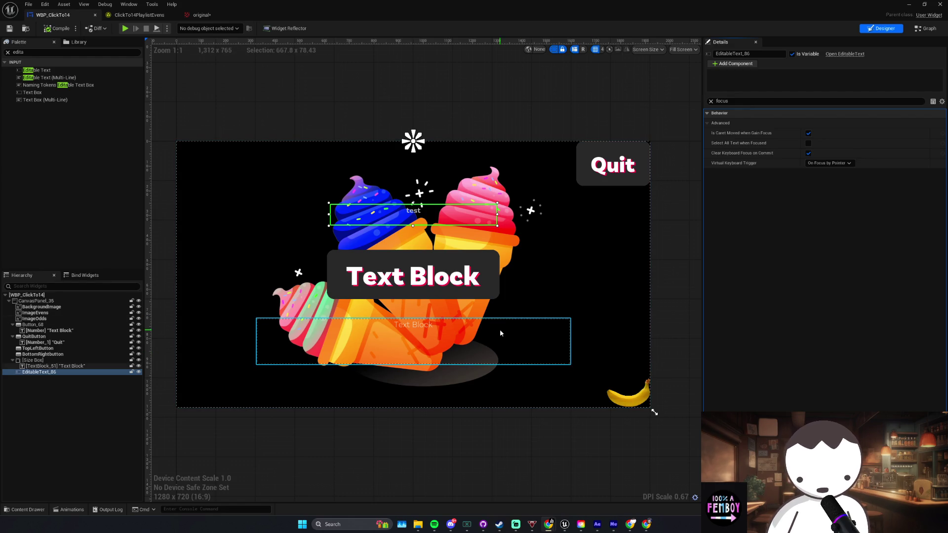
{"action": "left_click_drag", "start_coordinate": [712, 179], "coordinate": [697, 184]}
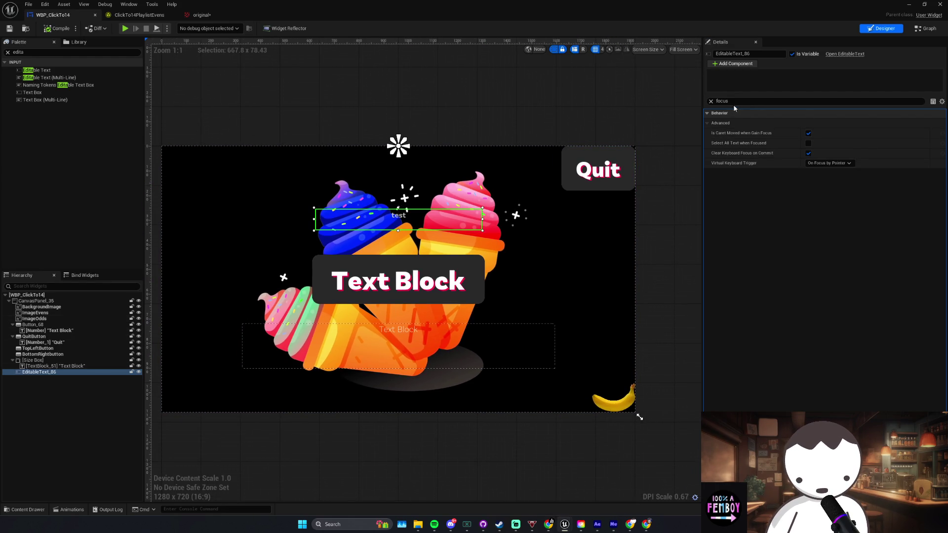
{"action": "left_click", "coordinate": [830, 163]}
{"action": "left_click", "coordinate": [801, 187]}
{"action": "left_click", "coordinate": [725, 101]}
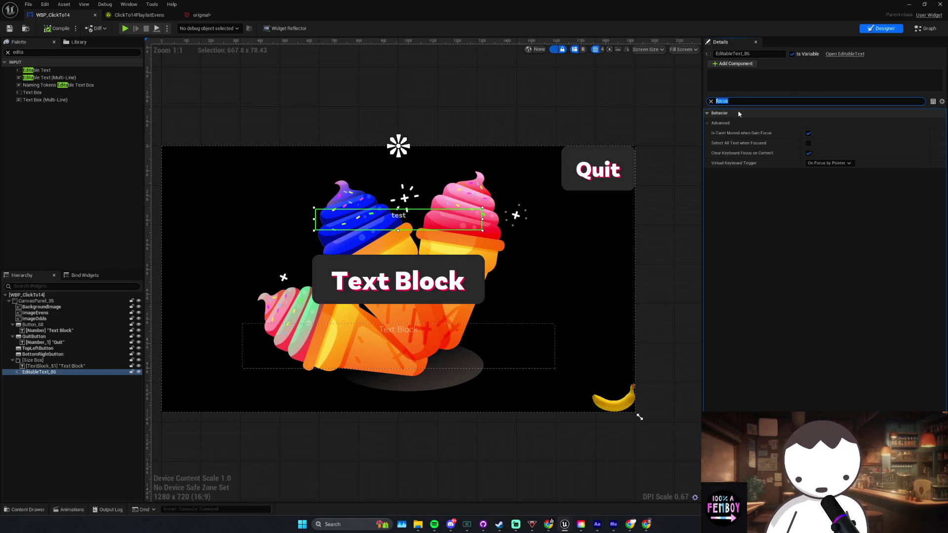
{"action": "left_click", "coordinate": [830, 163]}
{"action": "left_click", "coordinate": [802, 173]}
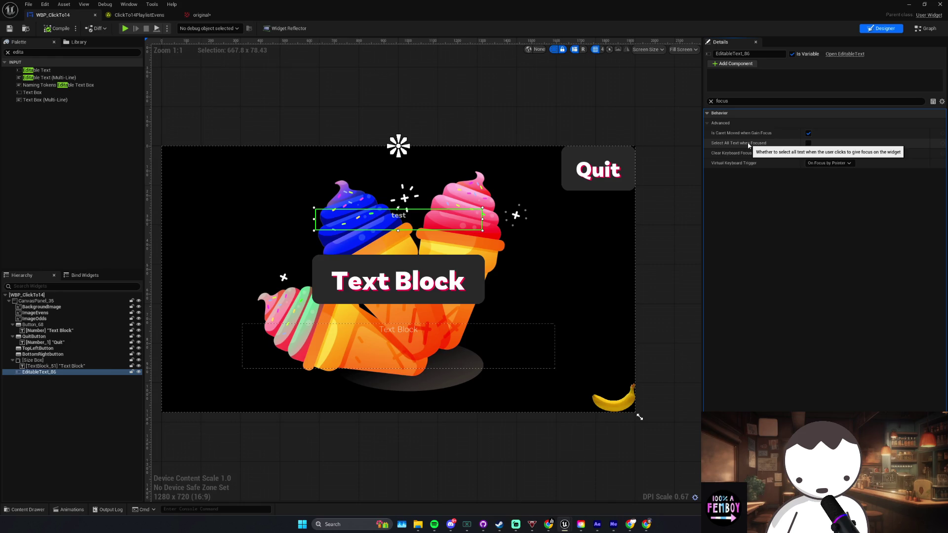
Step: Enable Select All Text when Focused on the text box and run a quick test play
{"action": "left_click", "coordinate": [808, 142]}
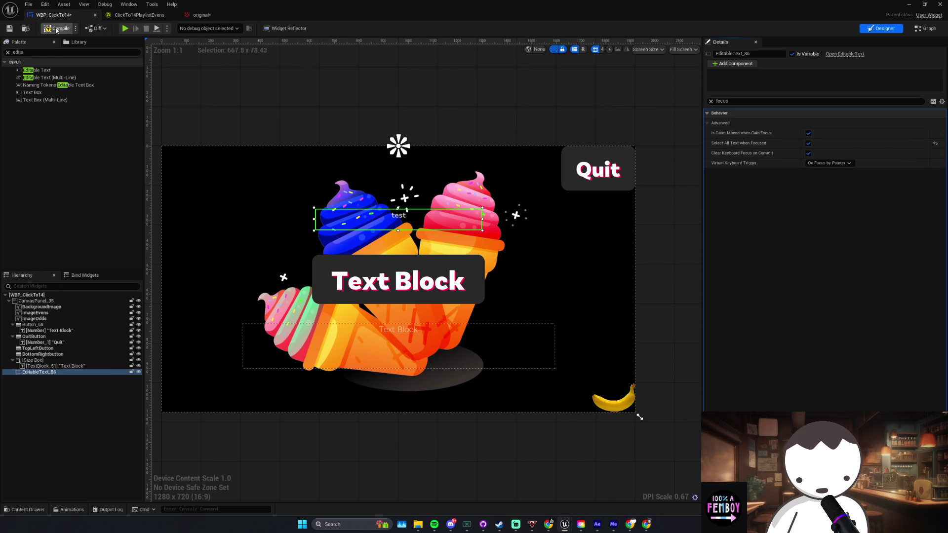
{"action": "key", "text": "alt+p"}
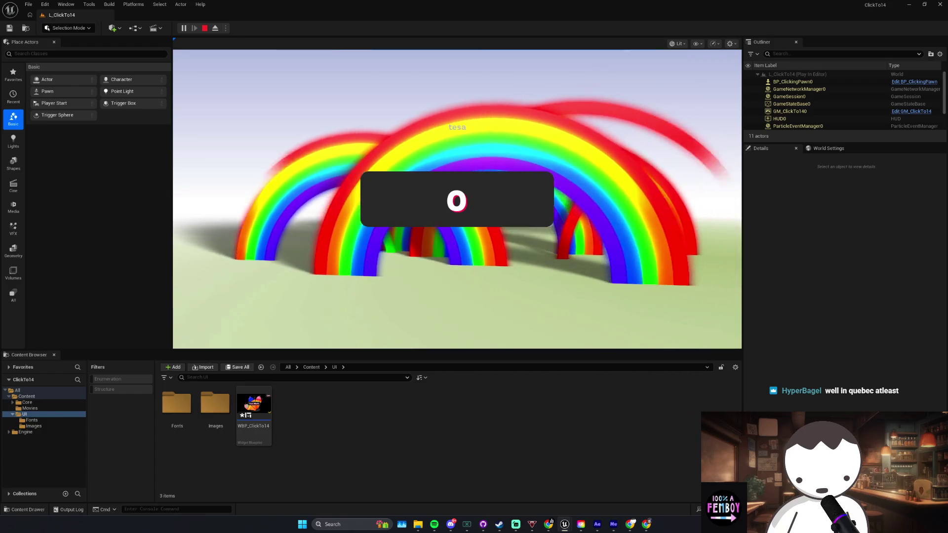
{"action": "key", "text": "Escape"}
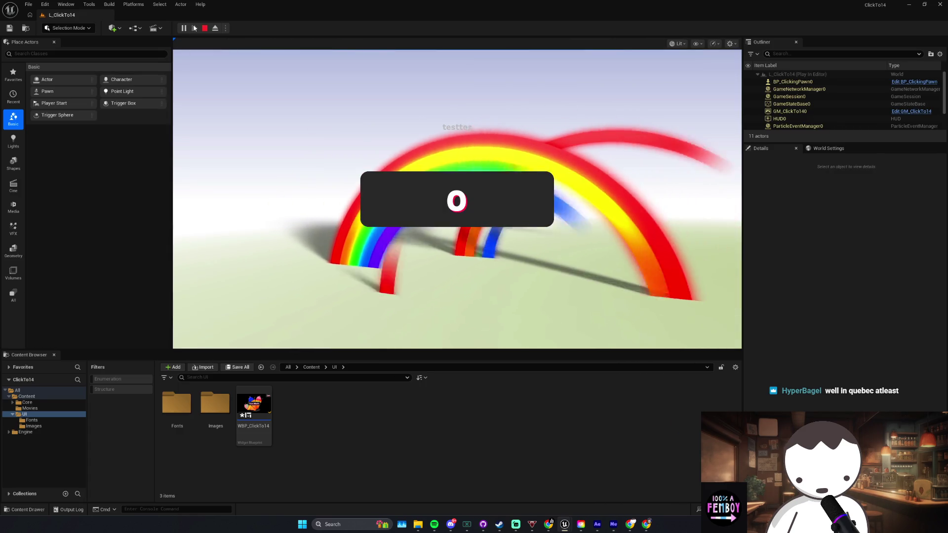
{"action": "left_click", "coordinate": [204, 28]}
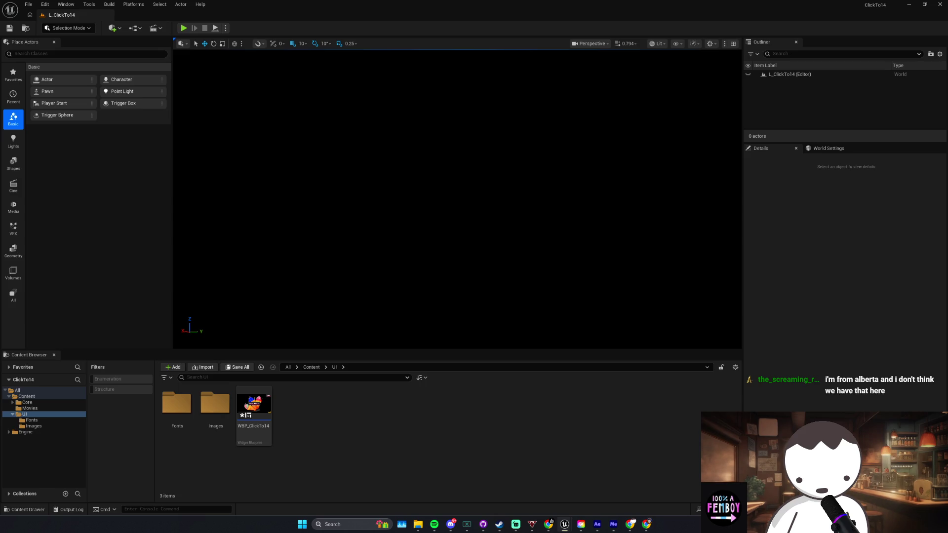
Step: Test-play again, typing 'fdsa' and clicking the counter up, then clear the Details filter
{"action": "left_click", "coordinate": [184, 28]}
{"action": "type", "text": "fdsa"}
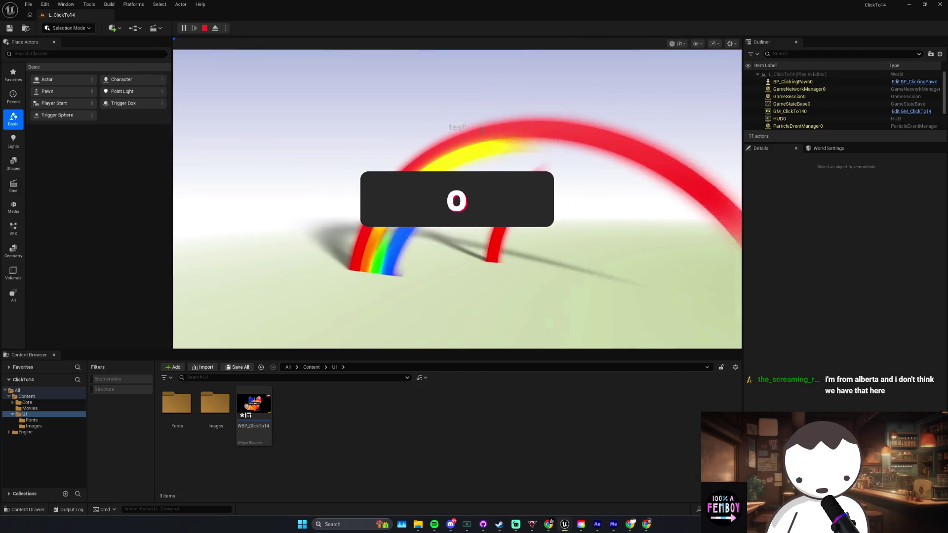
{"action": "left_click", "coordinate": [395, 171]}
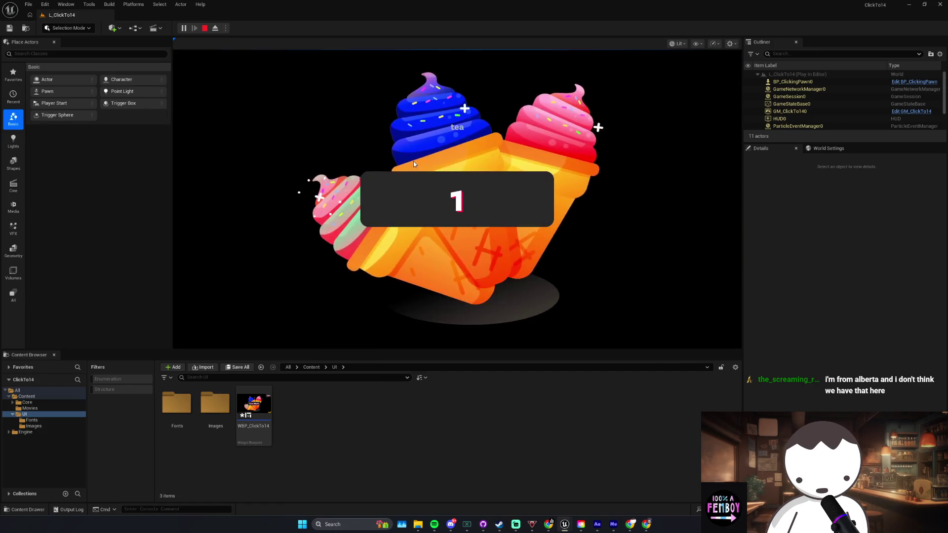
{"action": "left_click", "coordinate": [445, 187]}
{"action": "key", "text": "Escape"}
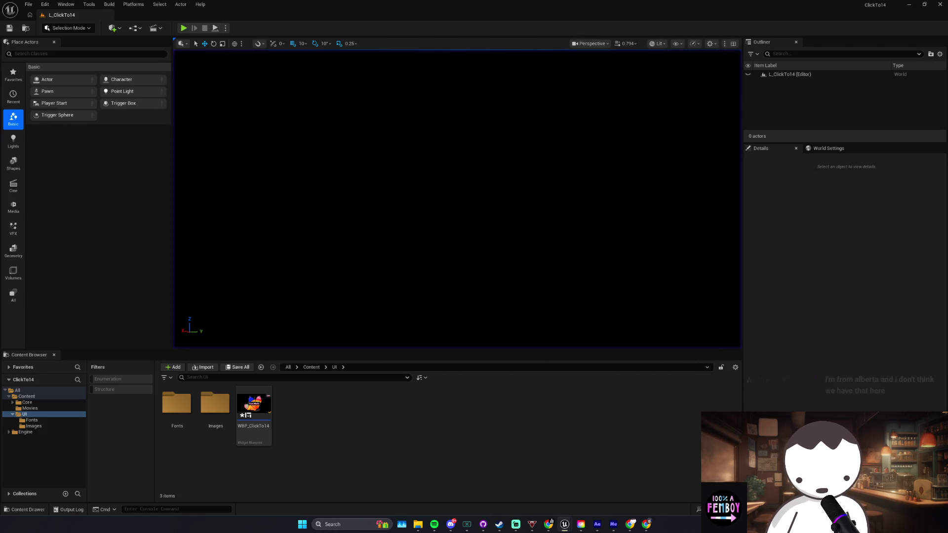
{"action": "left_click", "coordinate": [712, 101]}
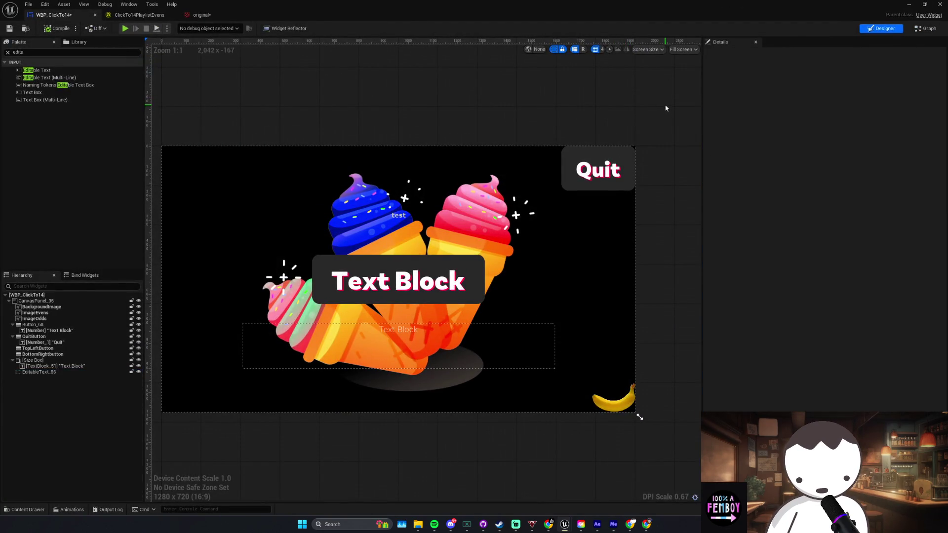
{"action": "left_click", "coordinate": [598, 169]}
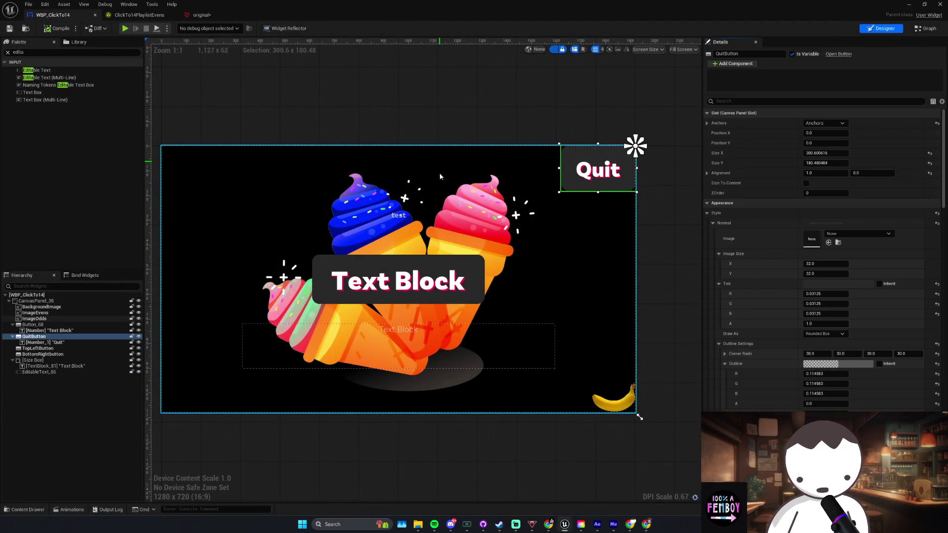
{"action": "left_click", "coordinate": [414, 222]}
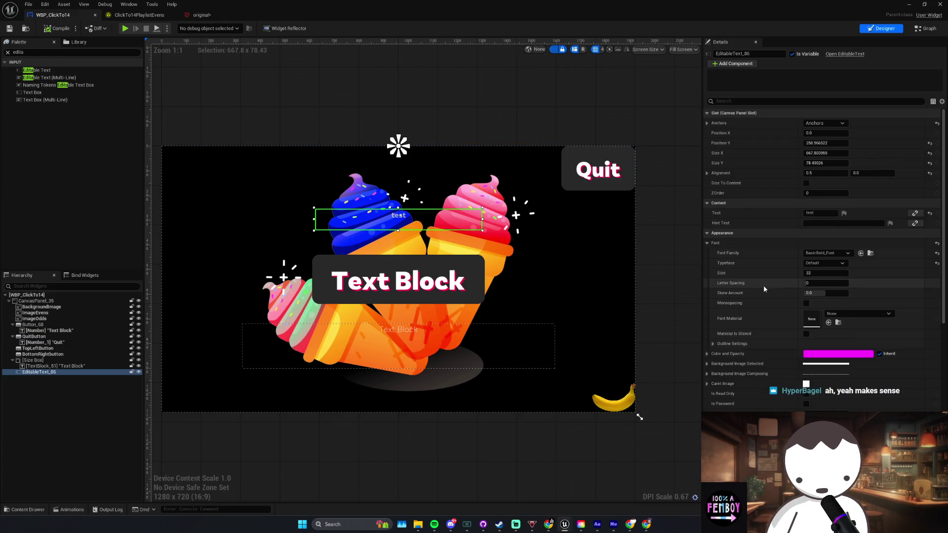
{"action": "left_click", "coordinate": [630, 525]}
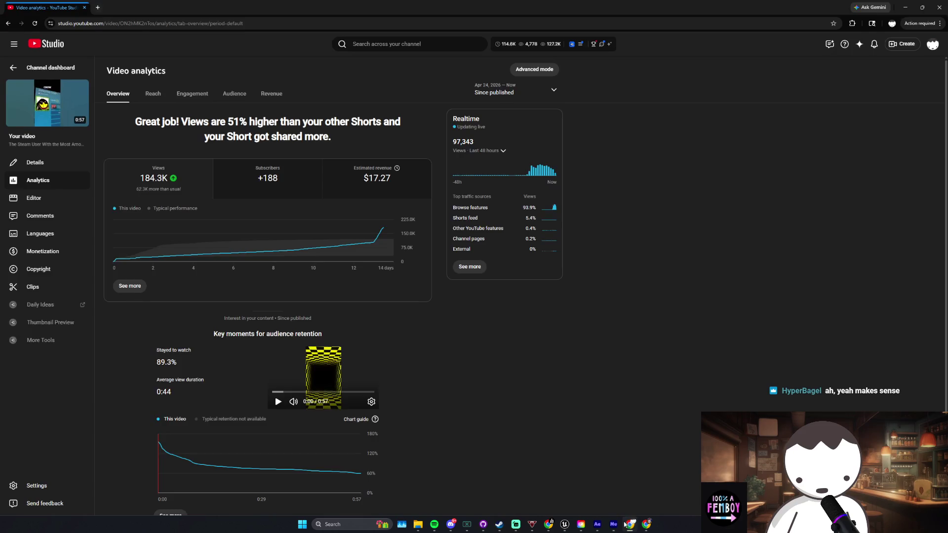
{"action": "left_click", "coordinate": [563, 525]}
{"action": "mouse_move", "coordinate": [549, 525]}
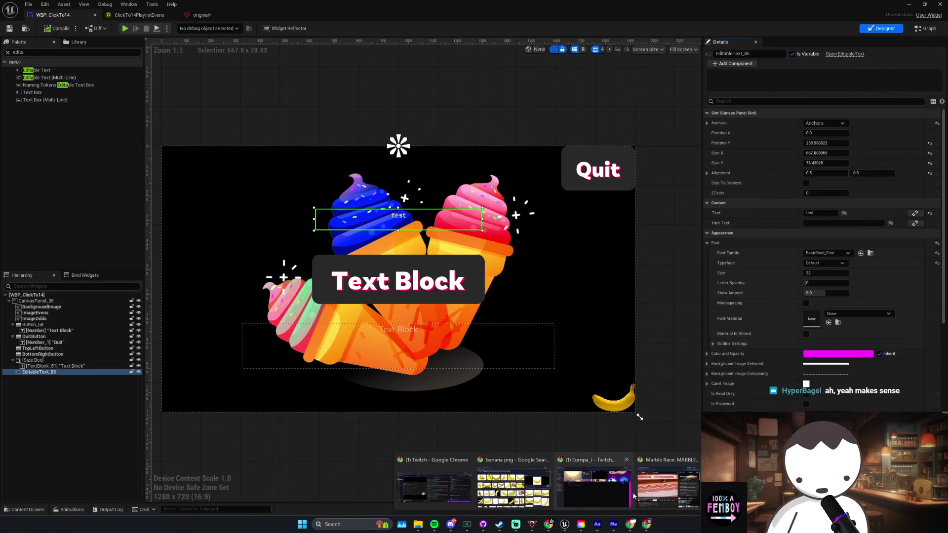
{"action": "mouse_move", "coordinate": [514, 487]}
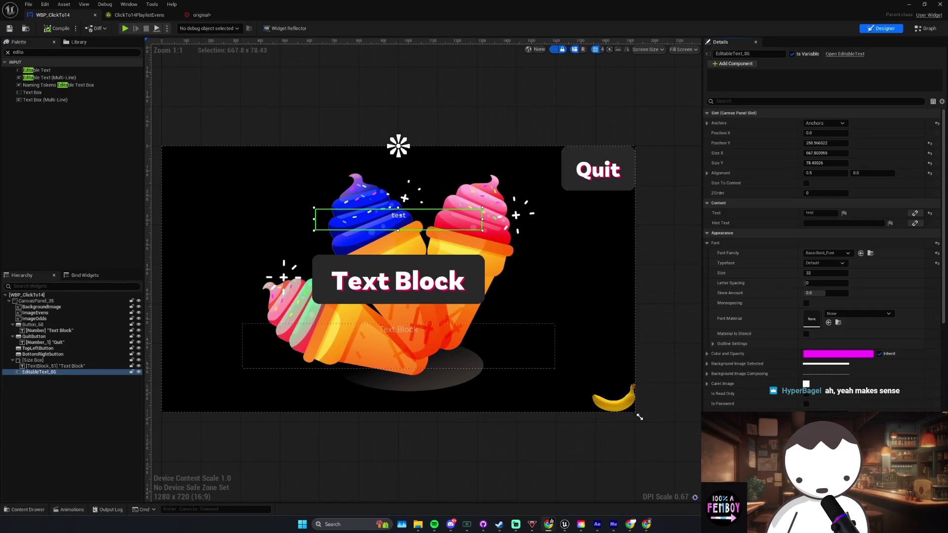
{"action": "key", "text": "alt+Tab"}
{"action": "key", "text": "super+Down"}
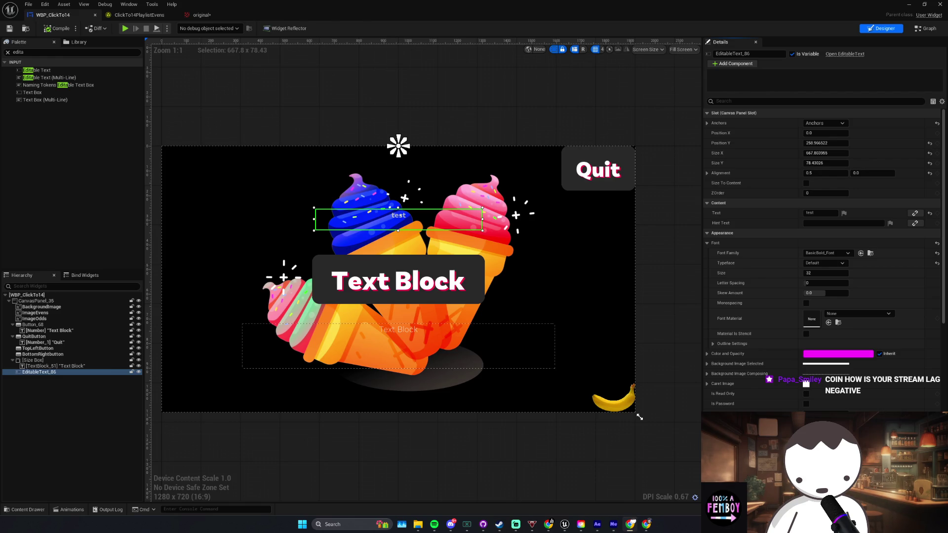
Step: Shift the Int Number, To Text and SetText nodes right to leave space after SET
{"action": "left_click", "coordinate": [926, 28]}
{"action": "scroll", "coordinate": [484, 148], "scroll_direction": "down", "scroll_amount": 5}
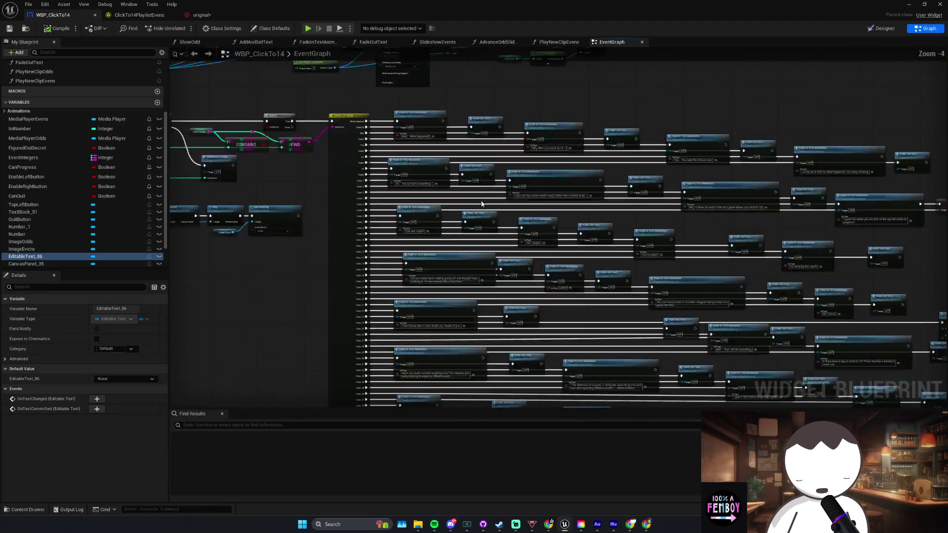
{"action": "scroll", "coordinate": [522, 207], "scroll_direction": "up", "scroll_amount": 5}
{"action": "mouse_move", "coordinate": [716, 220]}
{"action": "left_mouse_down"}
{"action": "mouse_move", "coordinate": [375, 160]}
{"action": "mouse_move", "coordinate": [464, 160]}
{"action": "left_mouse_up"}
{"action": "left_click", "coordinate": [431, 173], "text": "ctrl"}
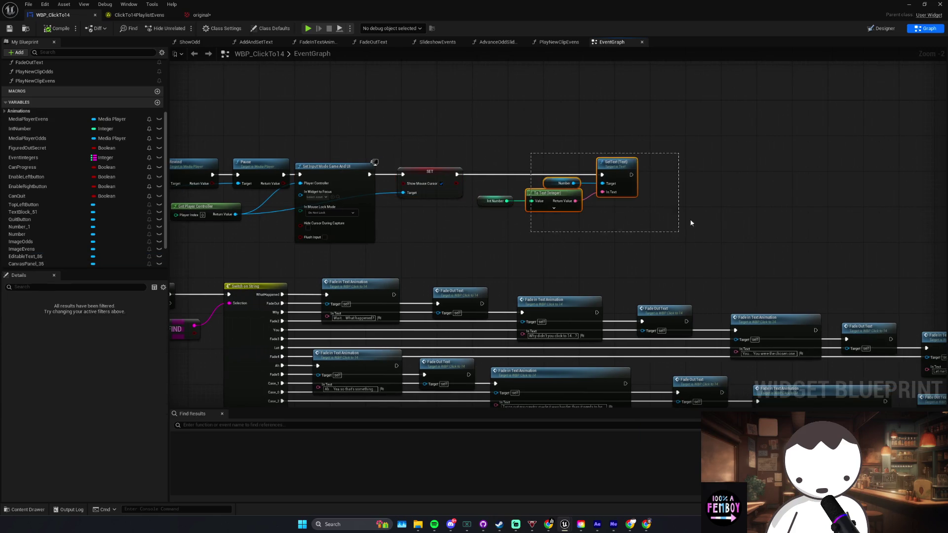
{"action": "left_click_drag", "start_coordinate": [625, 170], "coordinate": [792, 169]}
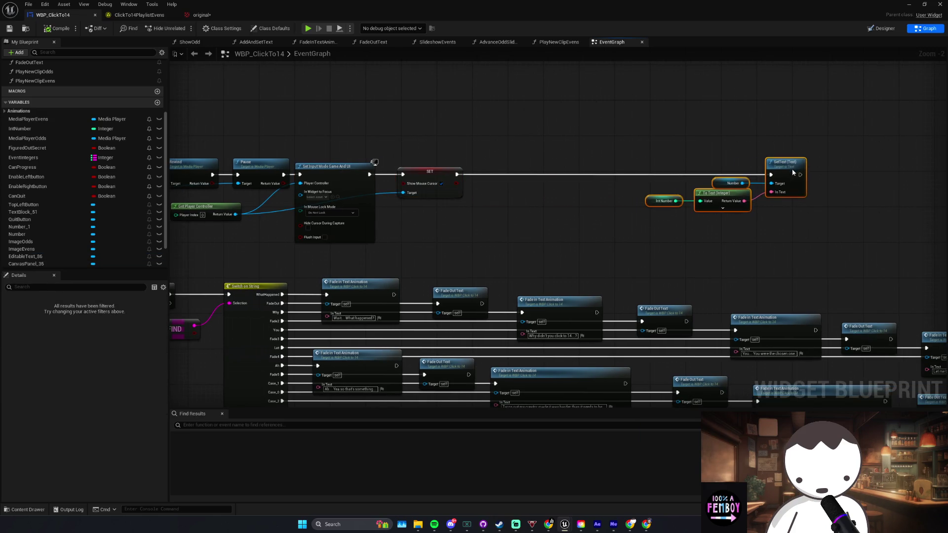
{"action": "right_click", "coordinate": [524, 226]}
Step: Add a Set Keyboard Focus node and wire it between SET and SetText
{"action": "type", "text": "set keyboard"}
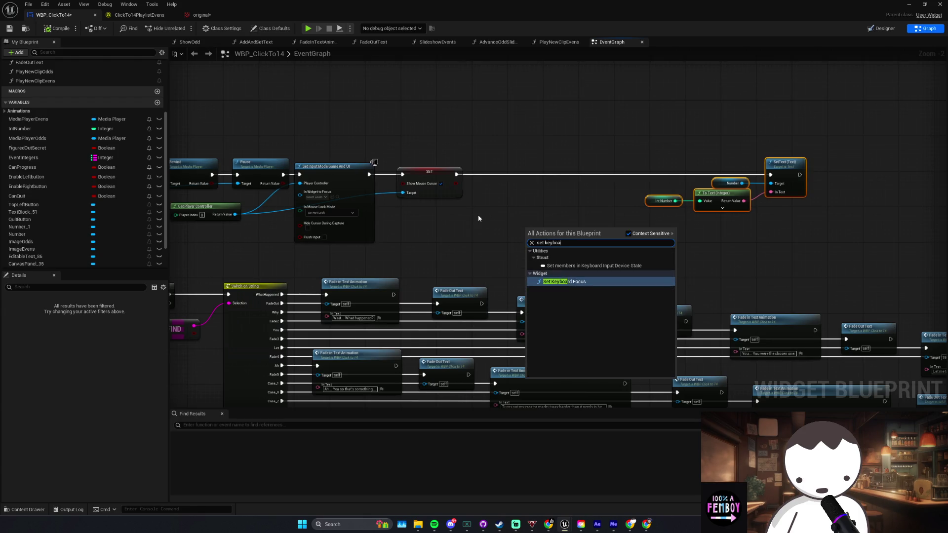
{"action": "key", "text": "Return"}
{"action": "left_click_drag", "start_coordinate": [563, 233], "coordinate": [554, 168]}
{"action": "mouse_move", "coordinate": [457, 174]}
{"action": "left_mouse_down"}
{"action": "mouse_move", "coordinate": [701, 183]}
{"action": "mouse_move", "coordinate": [771, 174]}
{"action": "left_mouse_up"}
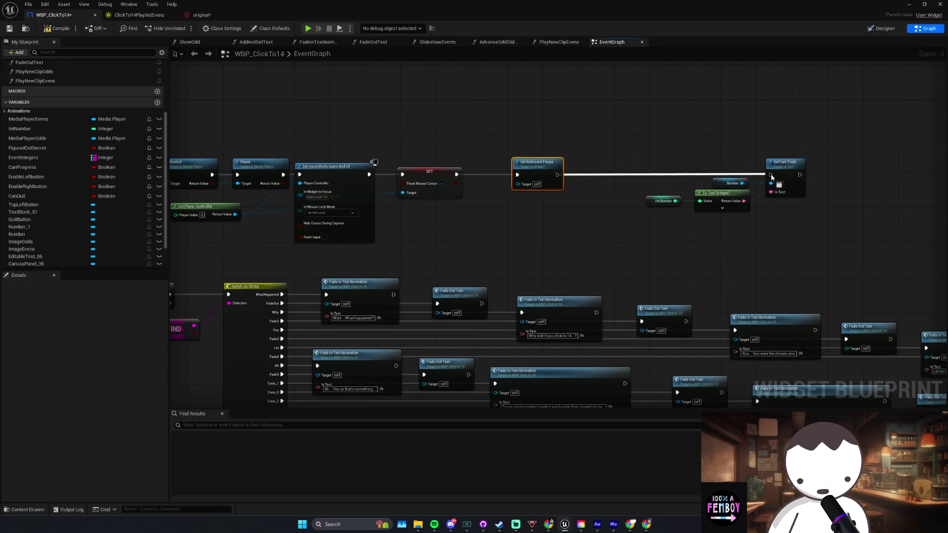
{"action": "left_click", "coordinate": [55, 28]}
Step: Test-play the game typing 't', then read the widget focus warning in the Message Log
{"action": "key", "text": "alt+p"}
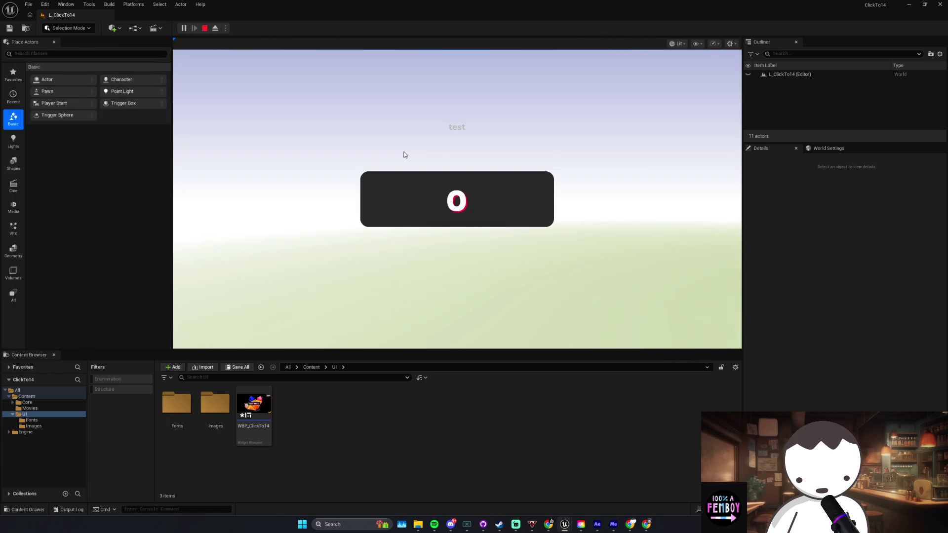
{"action": "type", "text": "tsda"}
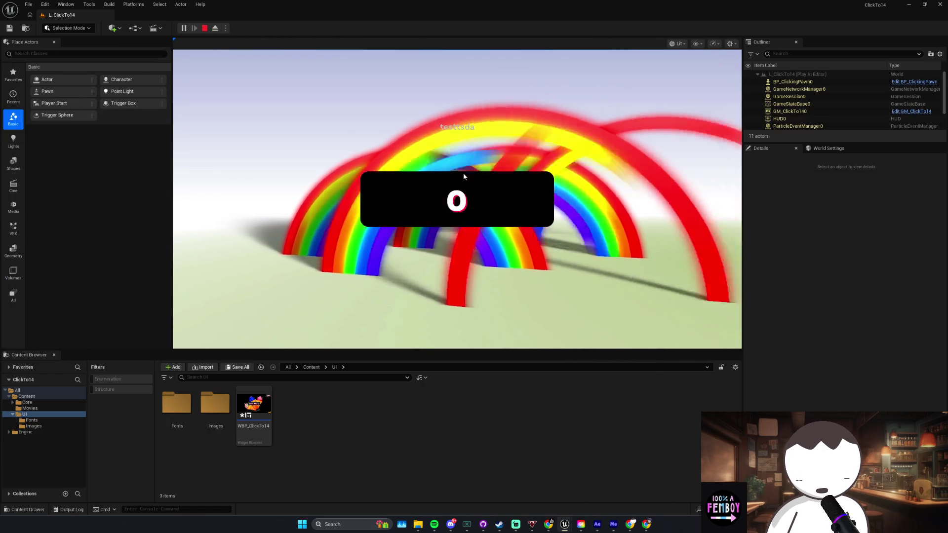
{"action": "left_click", "coordinate": [463, 172]}
{"action": "key", "text": "Escape"}
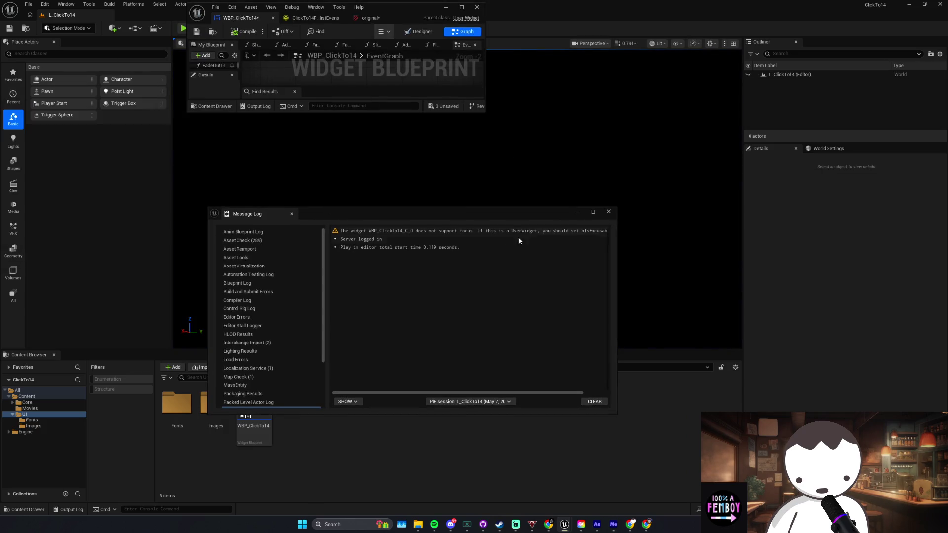
{"action": "left_click", "coordinate": [495, 232]}
{"action": "scroll", "coordinate": [494, 236], "scroll_direction": "right", "scroll_amount": 3}
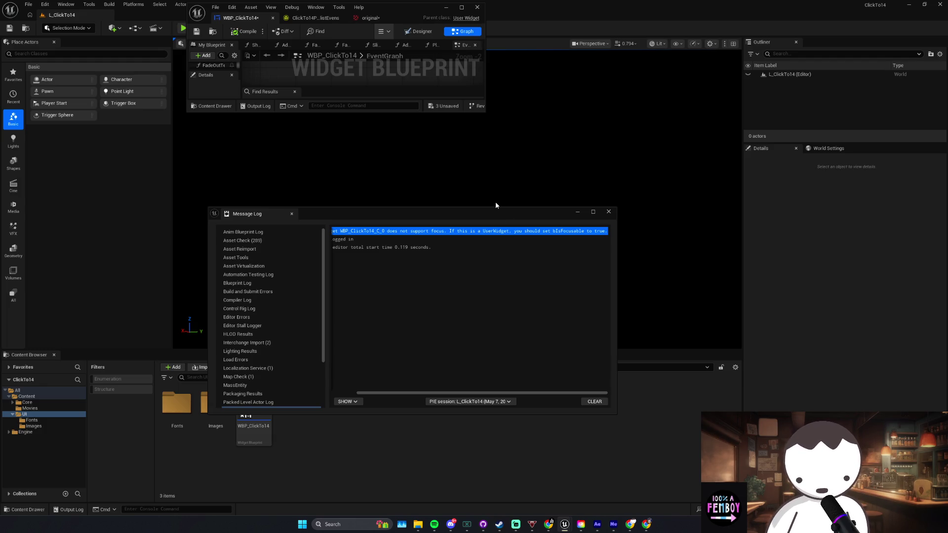
{"action": "double_click", "coordinate": [396, 18]}
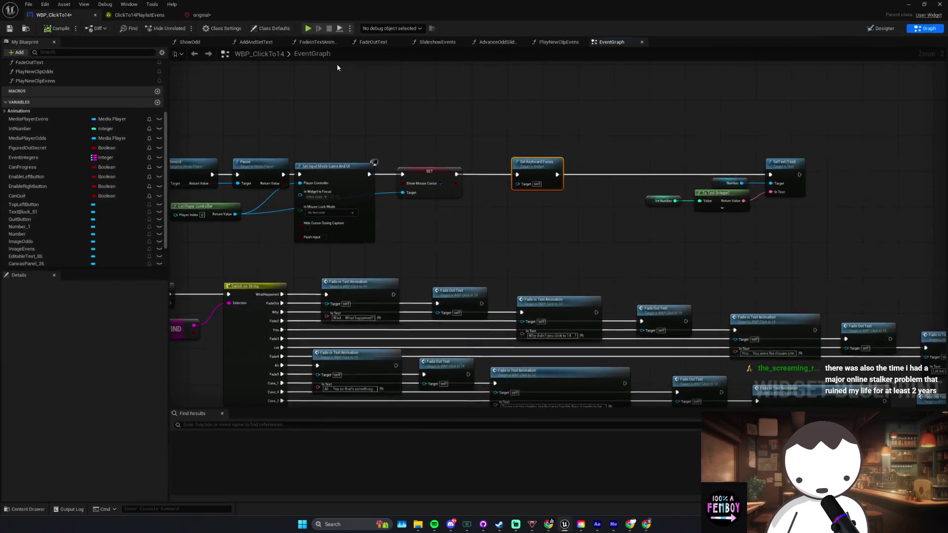
{"action": "left_click", "coordinate": [884, 28]}
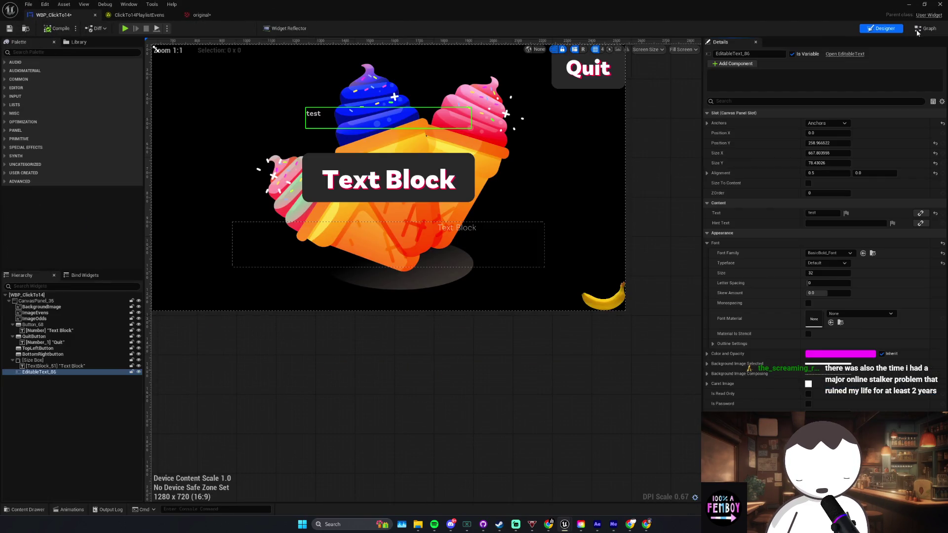
Step: Enable Is Focusable on the root WBP_ClickTo14 widget via a focus Details search, and save
{"action": "left_click", "coordinate": [924, 29]}
{"action": "left_click", "coordinate": [887, 28]}
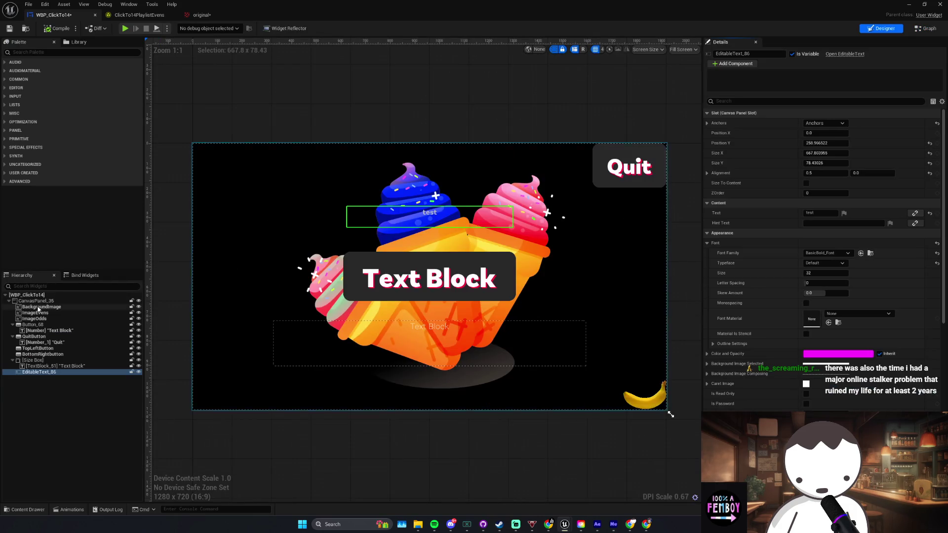
{"action": "left_click", "coordinate": [27, 294]}
{"action": "type", "text": "f"}
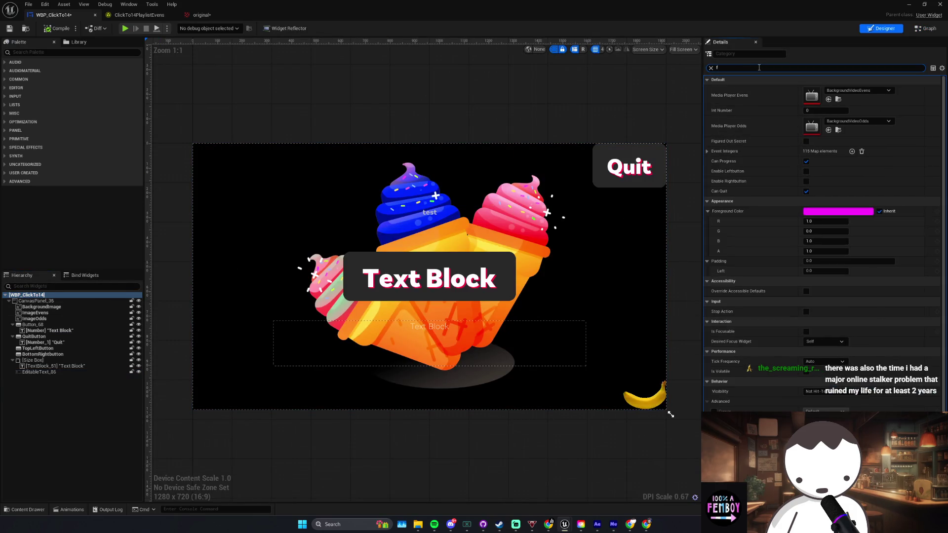
{"action": "type", "text": "iocu"}
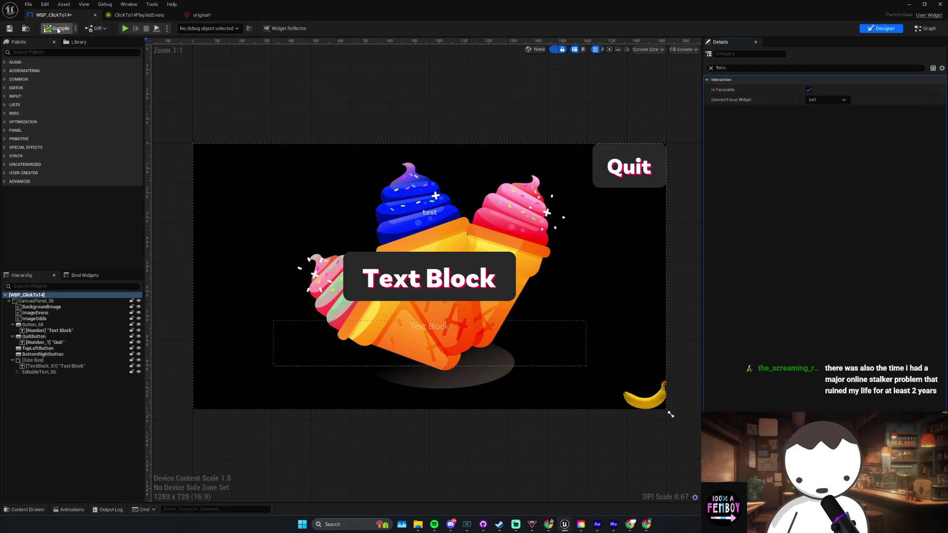
{"action": "left_click", "coordinate": [9, 28]}
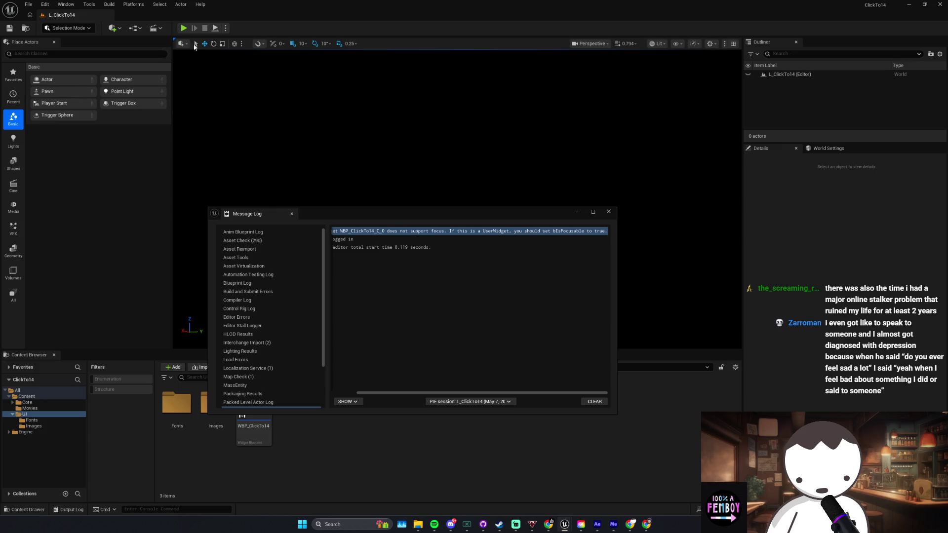
Step: Close the message log and run another quick test play of the game
{"action": "left_click", "coordinate": [609, 211]}
{"action": "key", "text": "alt+p"}
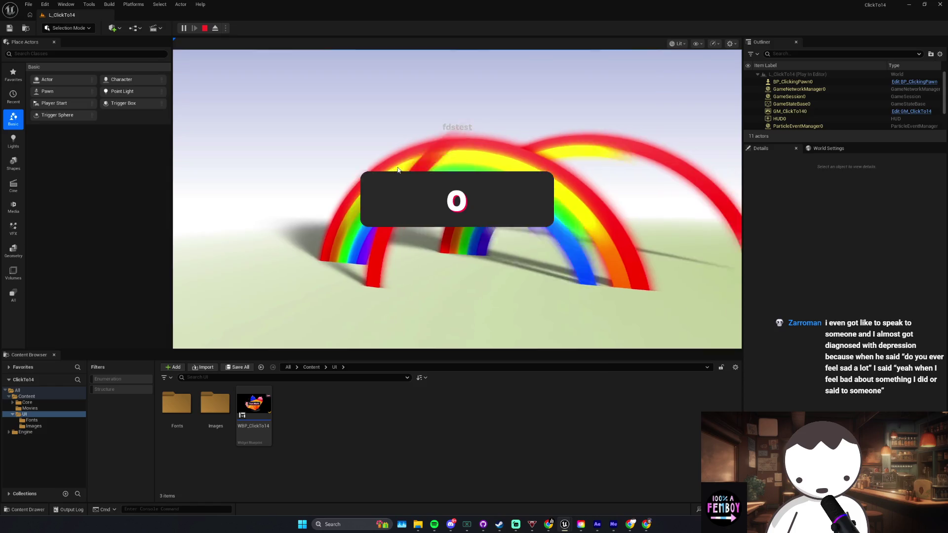
{"action": "key", "text": "Escape"}
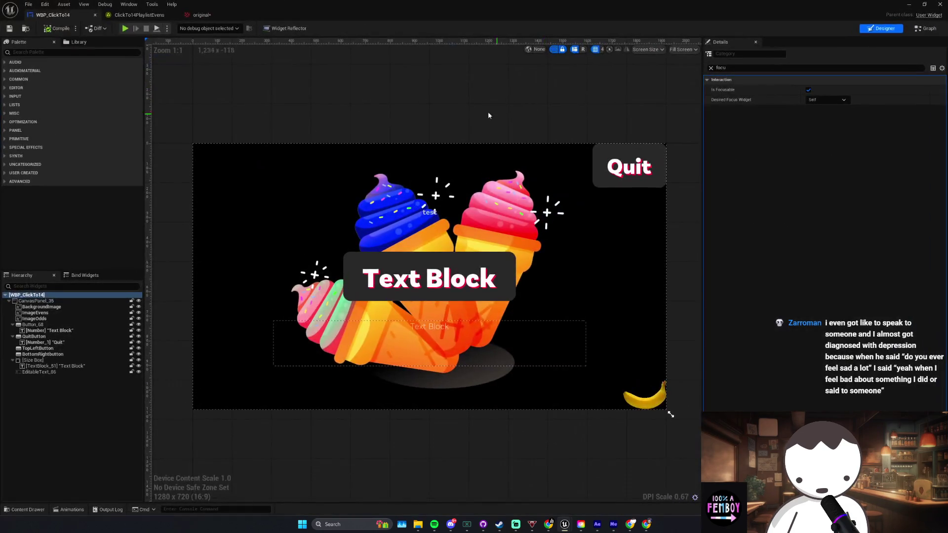
{"action": "key", "text": "shift+F4"}
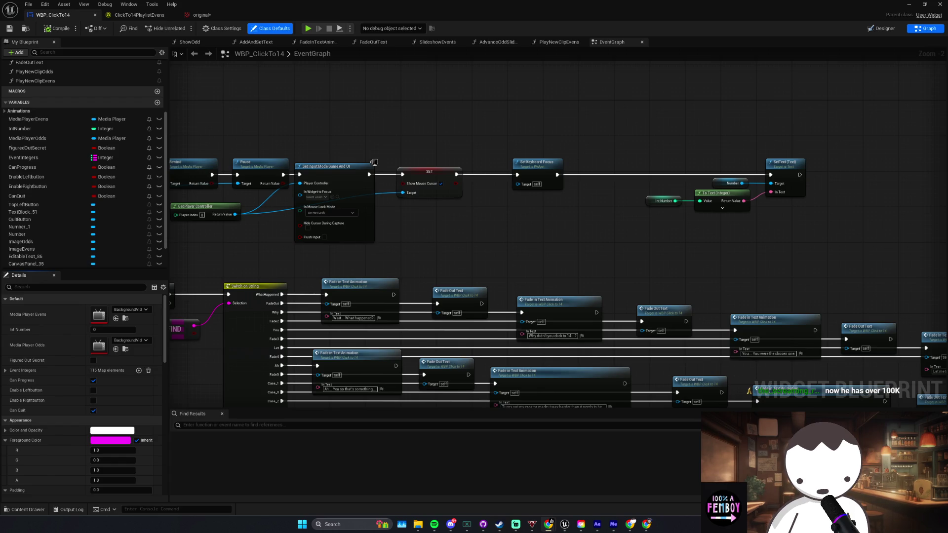
Step: Reposition the CONTAINS node beside the Branch and nudge Event Integers left
{"action": "left_click_drag", "start_coordinate": [239, 237], "coordinate": [407, 217]}
{"action": "left_click", "coordinate": [303, 288]}
{"action": "mouse_move", "coordinate": [303, 287]}
{"action": "left_mouse_down"}
{"action": "mouse_move", "coordinate": [418, 284]}
{"action": "mouse_move", "coordinate": [360, 302]}
{"action": "left_mouse_up"}
{"action": "left_click", "coordinate": [378, 298]}
{"action": "left_click_drag", "start_coordinate": [232, 303], "coordinate": [445, 316]}
{"action": "left_click_drag", "start_coordinate": [341, 298], "coordinate": [313, 288]}
{"action": "left_click", "coordinate": [391, 288], "text": "ctrl"}
{"action": "left_click", "coordinate": [412, 299]}
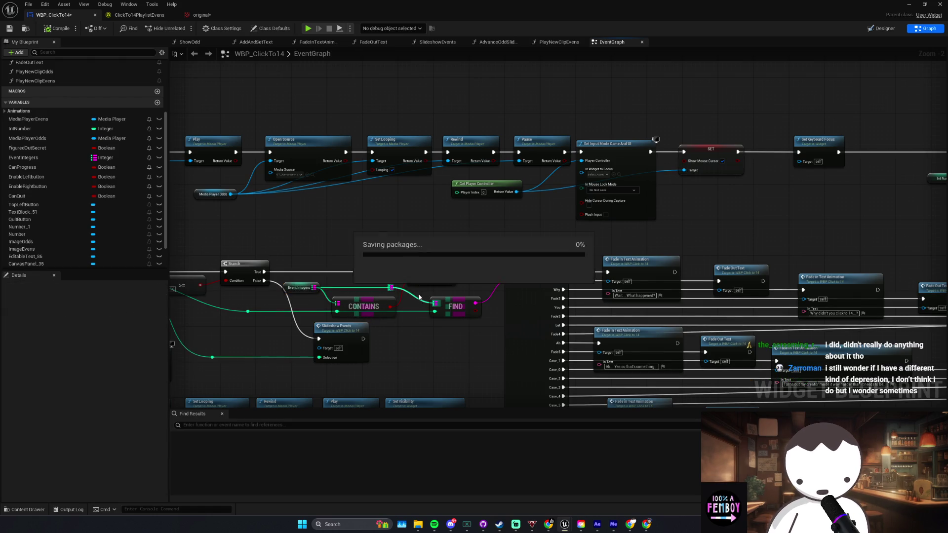
Step: Realign FIND, CONTAINS, the reroute point and Slideshow Events slightly to the right
{"action": "left_click", "coordinate": [474, 312]}
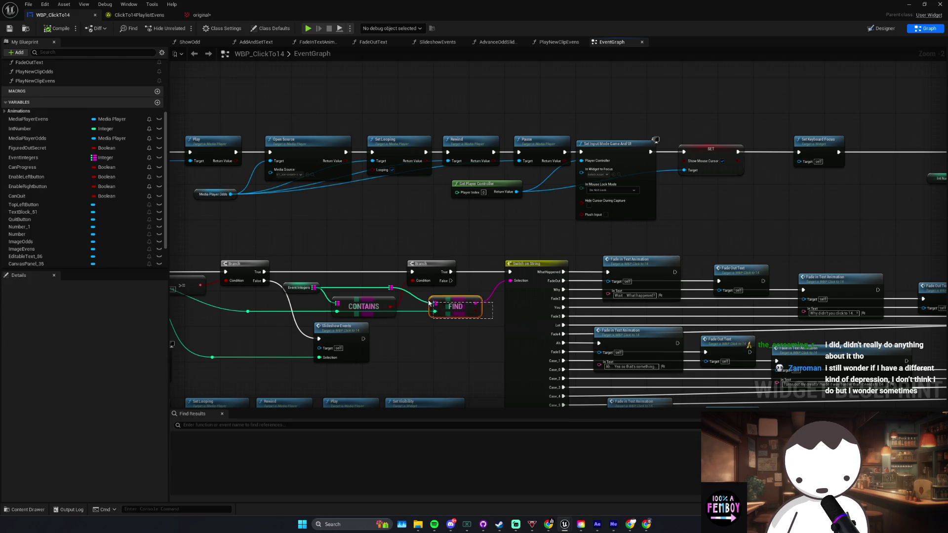
{"action": "scroll", "coordinate": [480, 321], "scroll_direction": "up", "scroll_amount": 2}
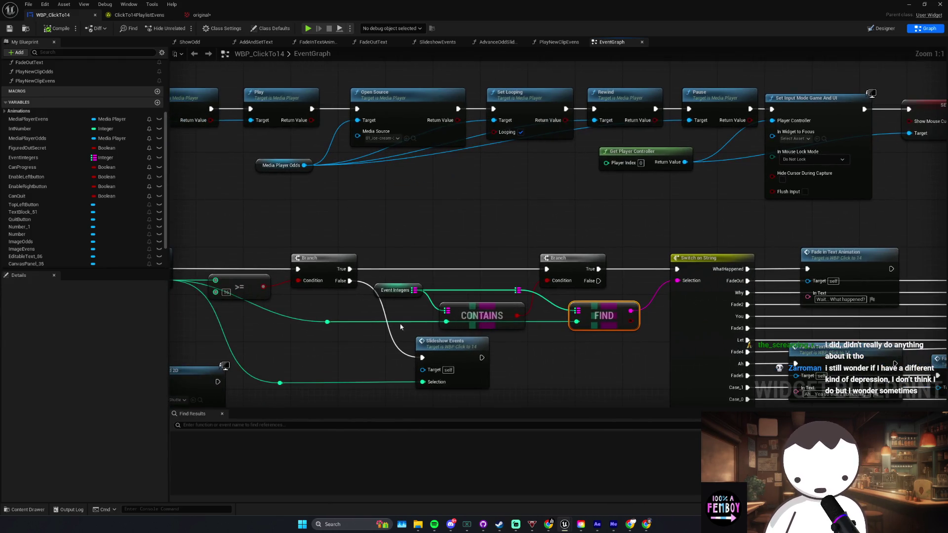
{"action": "left_click_drag", "start_coordinate": [316, 304], "coordinate": [531, 335]}
{"action": "scroll", "coordinate": [551, 343], "scroll_direction": "down", "scroll_amount": 2}
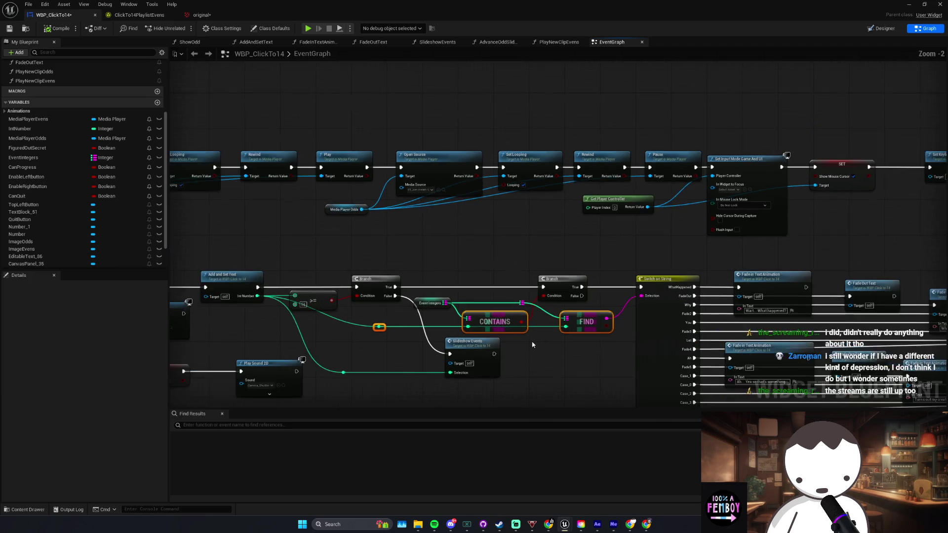
{"action": "mouse_move", "coordinate": [429, 362]}
{"action": "left_mouse_down"}
{"action": "mouse_move", "coordinate": [337, 372]}
{"action": "mouse_move", "coordinate": [448, 358]}
{"action": "mouse_move", "coordinate": [334, 352]}
{"action": "left_mouse_up"}
{"action": "left_click", "coordinate": [471, 345], "text": "shift"}
{"action": "left_click_drag", "start_coordinate": [471, 340], "coordinate": [484, 341]}
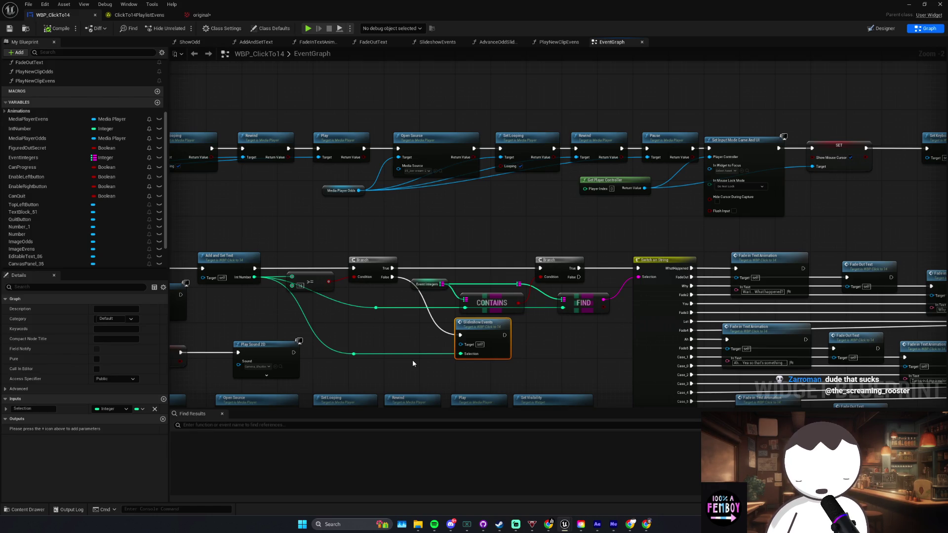
Step: Pan through the EventGraph reviewing Slideshow Events, Set Visibility, Play and Fade Out Text nodes
{"action": "left_click_drag", "start_coordinate": [386, 353], "coordinate": [404, 338]}
{"action": "left_click", "coordinate": [404, 338]}
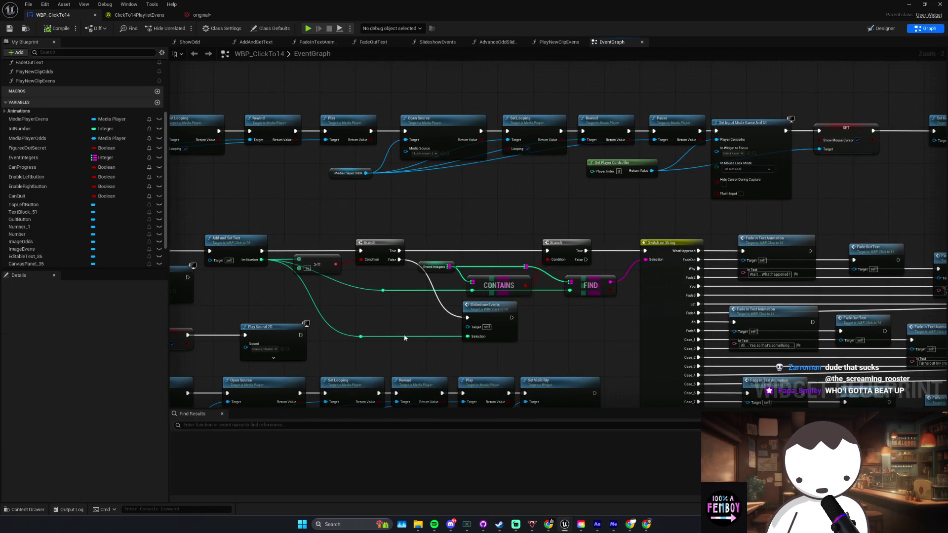
{"action": "left_click_drag", "start_coordinate": [467, 348], "coordinate": [350, 318]}
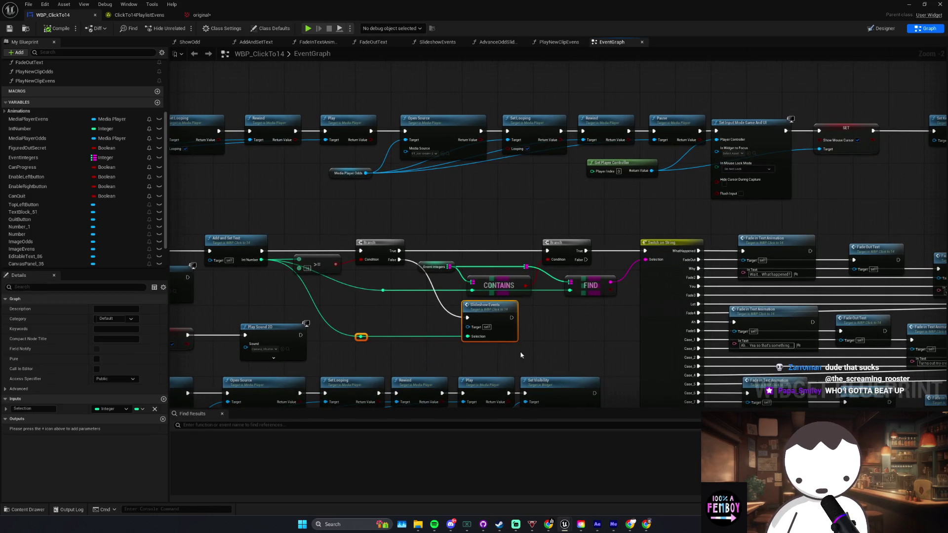
{"action": "scroll", "coordinate": [508, 357], "scroll_direction": "down", "scroll_amount": 1}
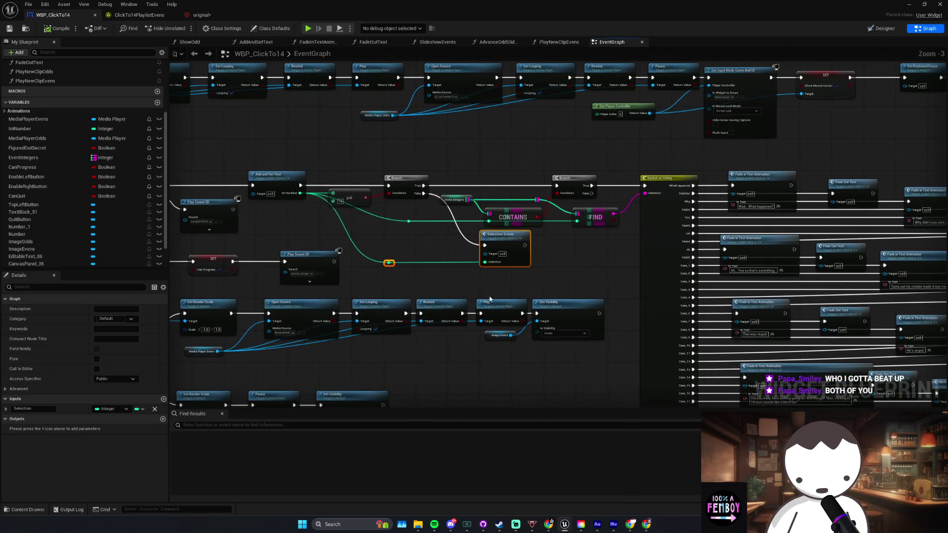
{"action": "left_click_drag", "start_coordinate": [469, 300], "coordinate": [442, 275]}
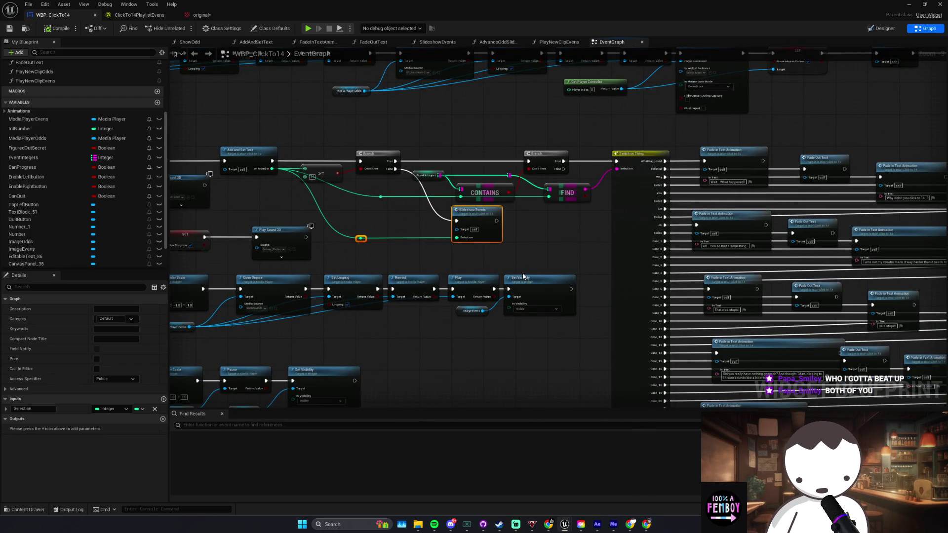
{"action": "left_click_drag", "start_coordinate": [538, 277], "coordinate": [542, 277]}
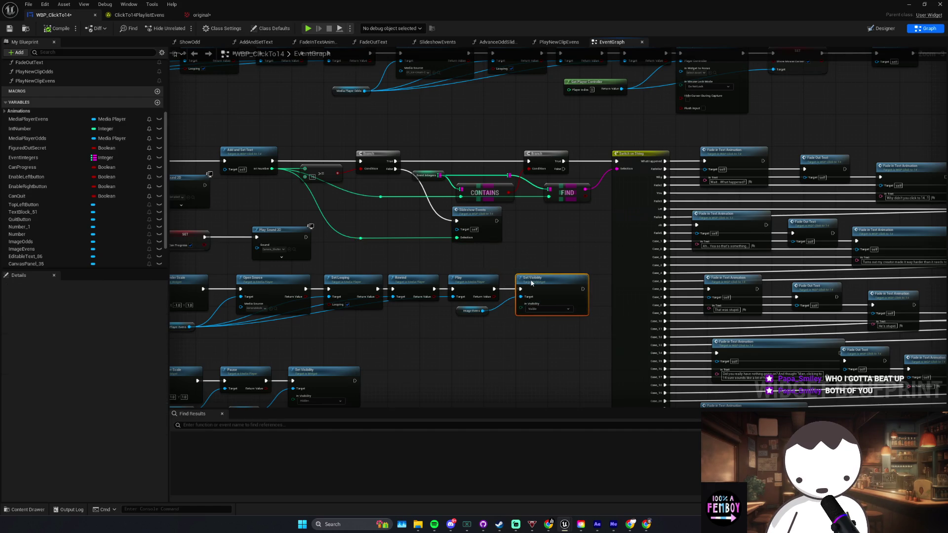
{"action": "left_click", "coordinate": [471, 292]}
{"action": "left_click_drag", "start_coordinate": [575, 281], "coordinate": [462, 251]}
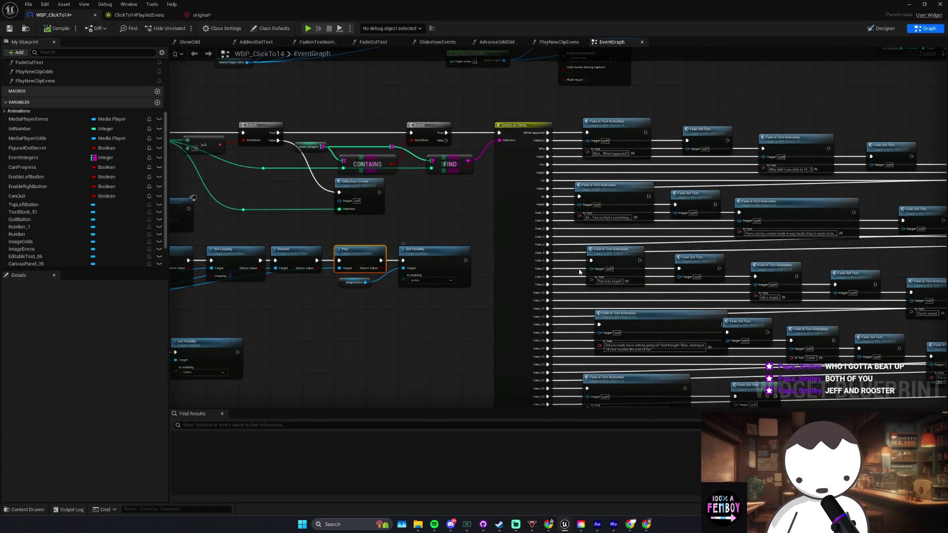
{"action": "scroll", "coordinate": [461, 251], "scroll_direction": "down", "scroll_amount": 2}
{"action": "scroll", "coordinate": [487, 282], "scroll_direction": "down", "scroll_amount": 1}
{"action": "scroll", "coordinate": [487, 282], "scroll_direction": "up", "scroll_amount": 4}
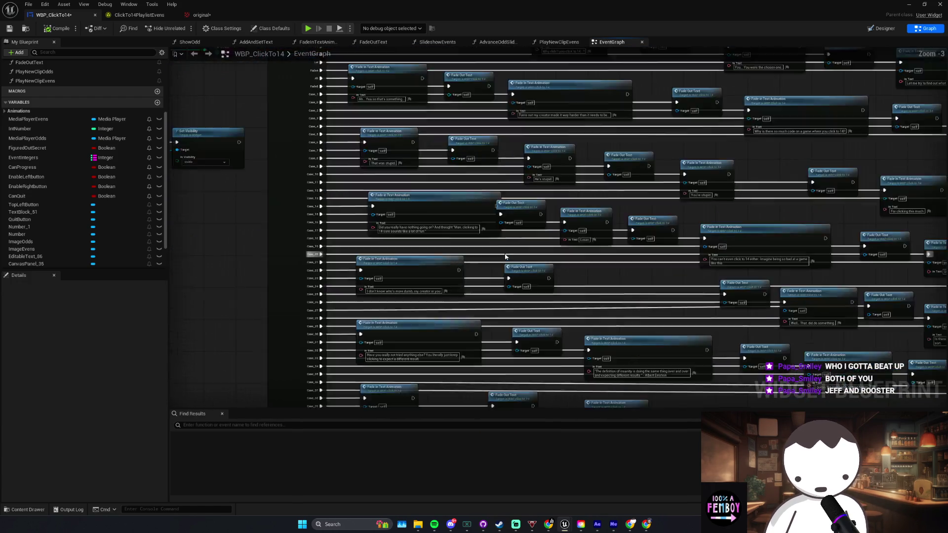
{"action": "left_click", "coordinate": [543, 274]}
Step: Review the case, Set Input Mode and SET nodes, then select EditableText_86 in the Designer
{"action": "left_click_drag", "start_coordinate": [423, 288], "coordinate": [377, 269]}
{"action": "left_click", "coordinate": [377, 269], "text": "shift"}
{"action": "scroll", "coordinate": [376, 269], "scroll_direction": "down", "scroll_amount": 3}
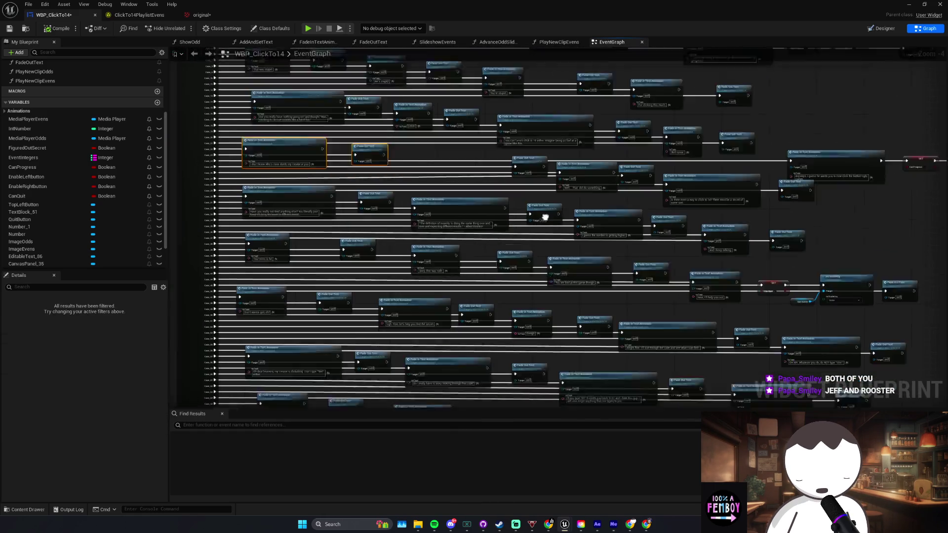
{"action": "mouse_move", "coordinate": [569, 212]}
{"action": "left_mouse_down"}
{"action": "mouse_move", "coordinate": [578, 238]}
{"action": "mouse_move", "coordinate": [621, 231]}
{"action": "left_mouse_up"}
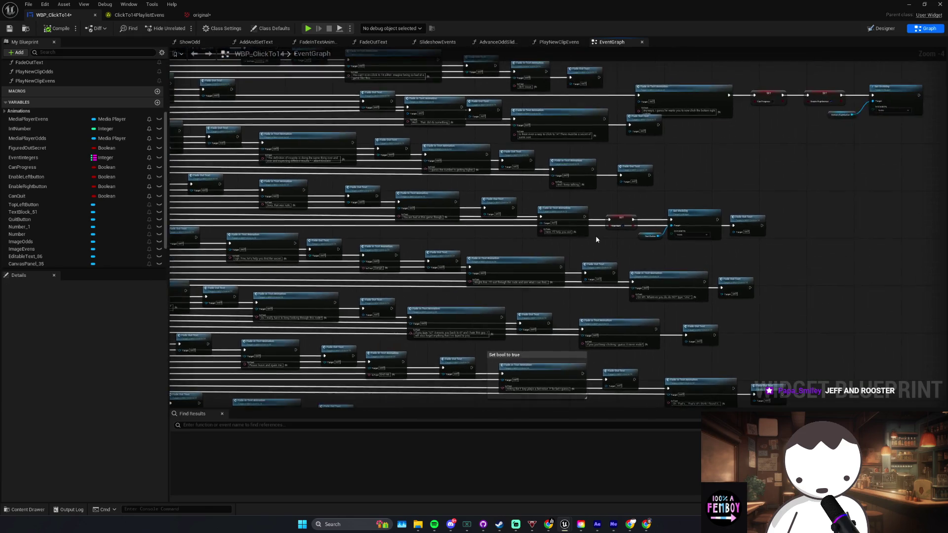
{"action": "scroll", "coordinate": [612, 235], "scroll_direction": "up", "scroll_amount": 1}
{"action": "scroll", "coordinate": [605, 240], "scroll_direction": "down", "scroll_amount": 4}
{"action": "scroll", "coordinate": [604, 240], "scroll_direction": "up", "scroll_amount": 2}
{"action": "scroll", "coordinate": [599, 237], "scroll_direction": "down", "scroll_amount": 2}
{"action": "scroll", "coordinate": [585, 279], "scroll_direction": "up", "scroll_amount": 1}
{"action": "scroll", "coordinate": [420, 215], "scroll_direction": "up", "scroll_amount": 4}
{"action": "left_click_drag", "start_coordinate": [421, 214], "coordinate": [466, 232]}
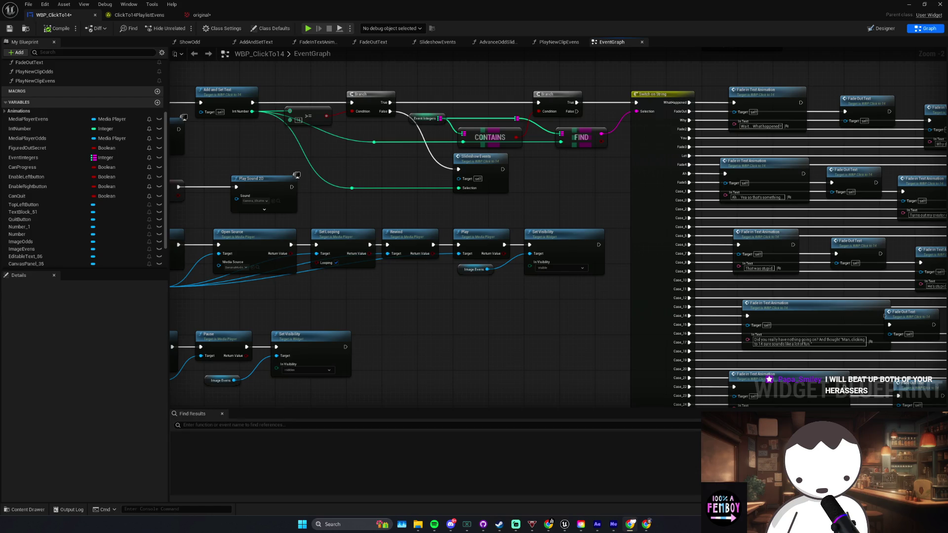
{"action": "mouse_move", "coordinate": [513, 163]}
{"action": "left_mouse_down"}
{"action": "mouse_move", "coordinate": [611, 171]}
{"action": "mouse_move", "coordinate": [698, 201]}
{"action": "mouse_move", "coordinate": [575, 215]}
{"action": "left_mouse_up"}
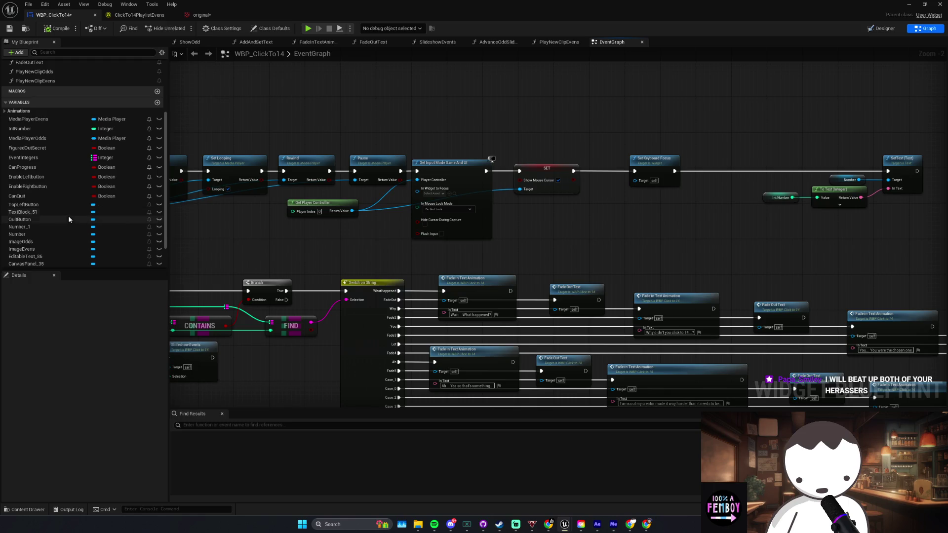
{"action": "scroll", "coordinate": [43, 220], "scroll_direction": "down", "scroll_amount": 2}
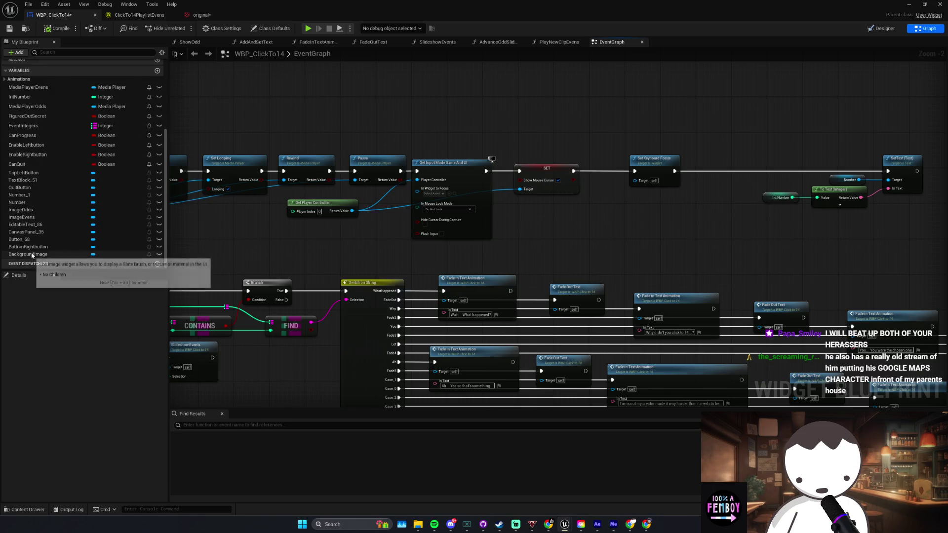
{"action": "left_click", "coordinate": [883, 28]}
{"action": "left_click", "coordinate": [40, 372]}
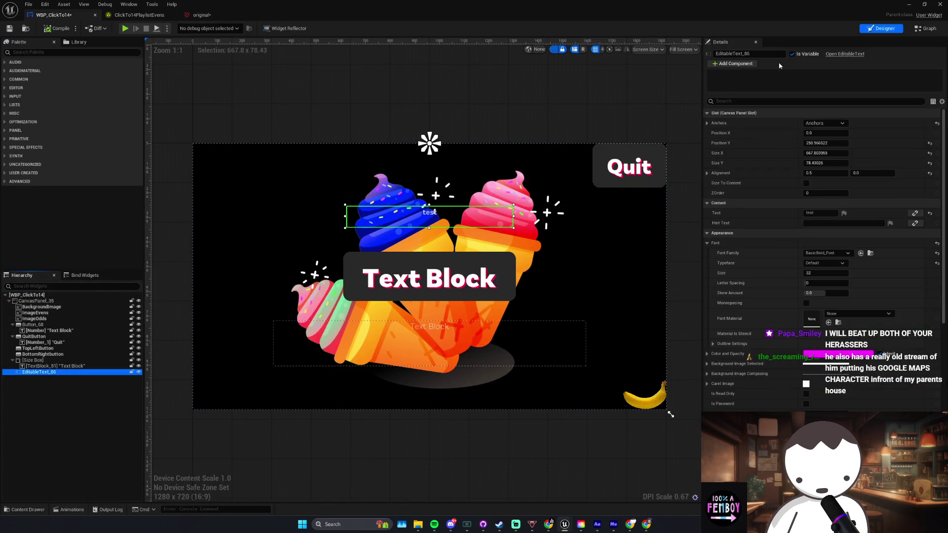
Step: Place an EditableText_86 reference near Set Keyboard Focus and save the blueprint
{"action": "left_click", "coordinate": [917, 29]}
{"action": "mouse_move", "coordinate": [24, 225]}
{"action": "left_mouse_down"}
{"action": "mouse_move", "coordinate": [591, 205]}
{"action": "mouse_move", "coordinate": [636, 179]}
{"action": "left_mouse_up"}
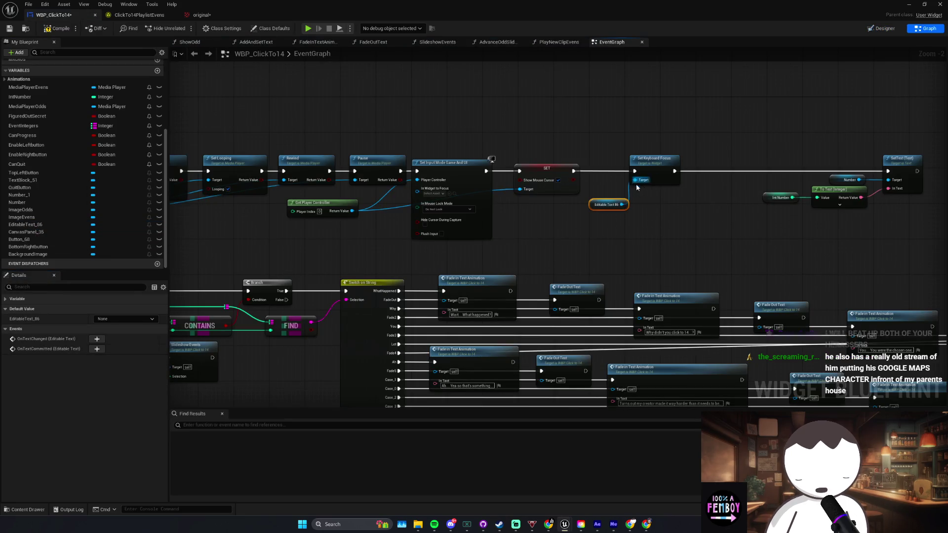
{"action": "left_click", "coordinate": [10, 28]}
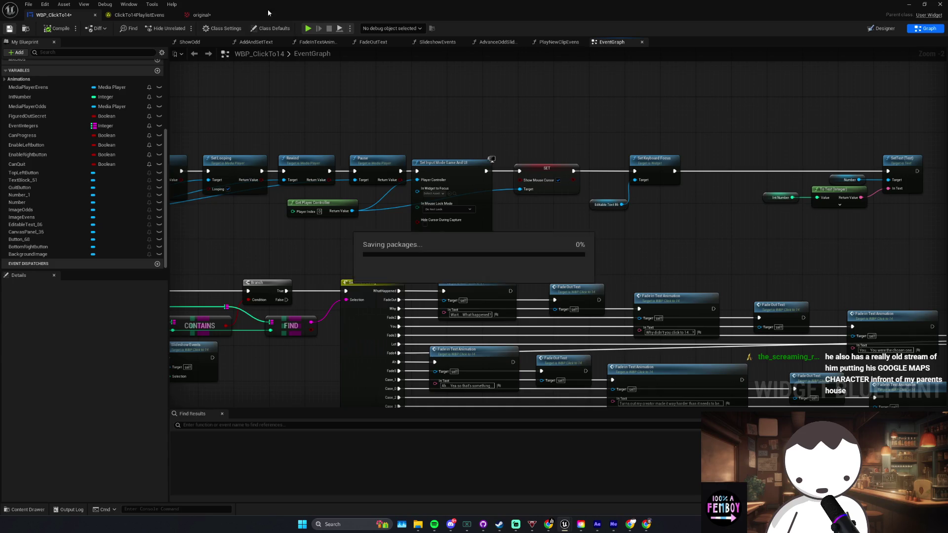
Step: Test-play the game, typing 'fdsagf' into the text box and deleting it
{"action": "left_click", "coordinate": [308, 28]}
{"action": "type", "text": "fdsagf"}
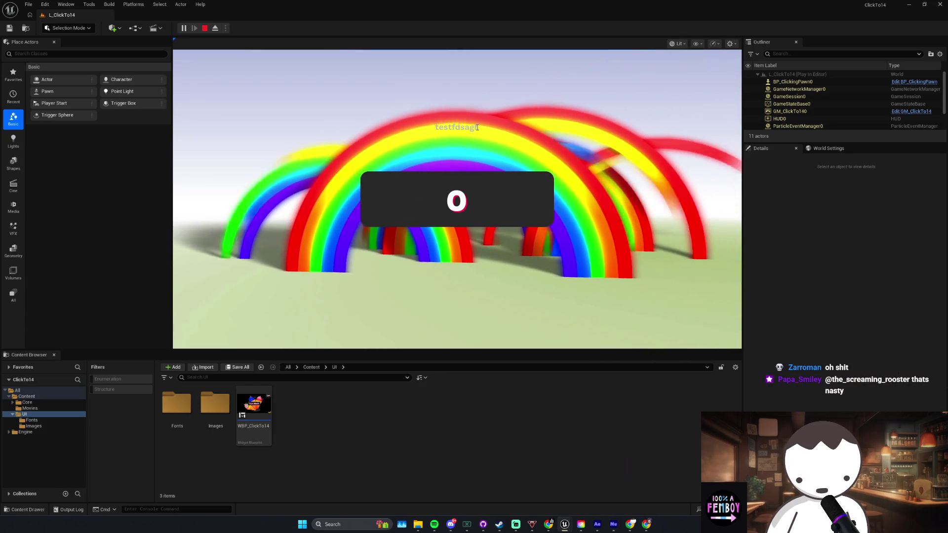
{"action": "double_click", "coordinate": [444, 128]}
{"action": "key", "text": "BackSpace"}
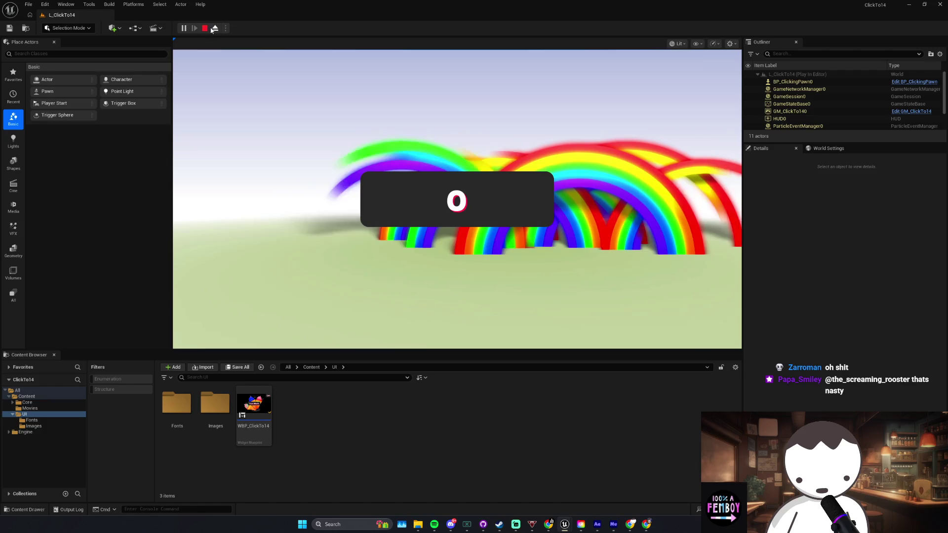
{"action": "key", "text": "Escape"}
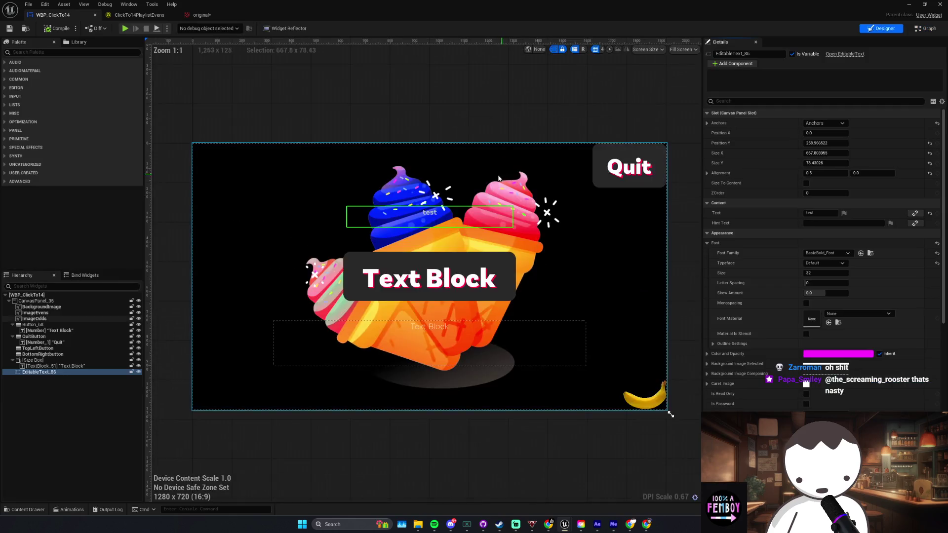
Step: Delete the 'test' default text from EditableText_86 and save the widget blueprint
{"action": "left_click", "coordinate": [439, 191]}
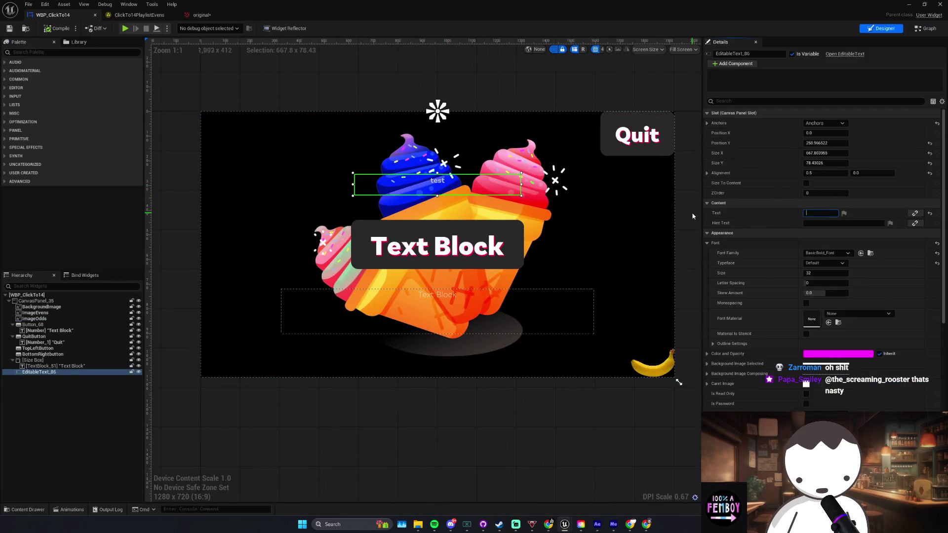
{"action": "key", "text": "Delete"}
{"action": "key", "text": "ctrl+s"}
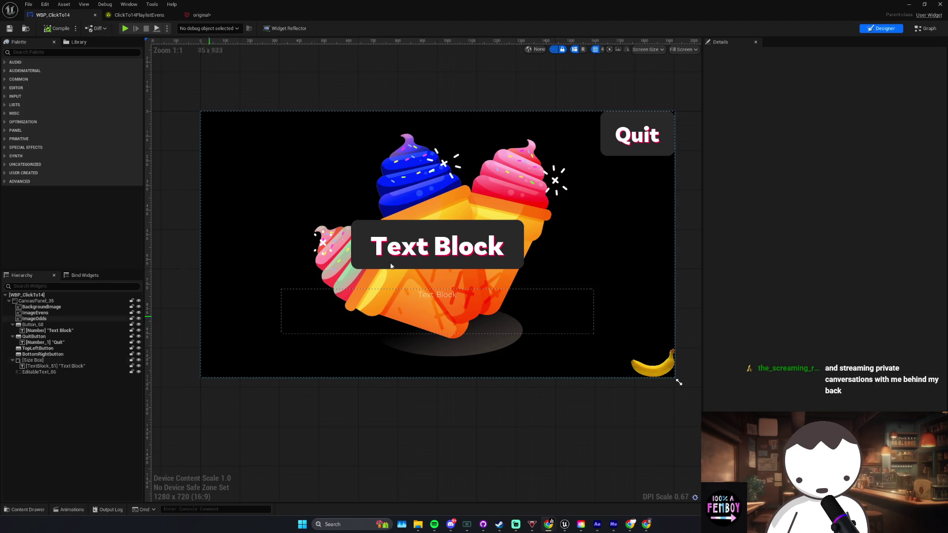
{"action": "left_click", "coordinate": [926, 28]}
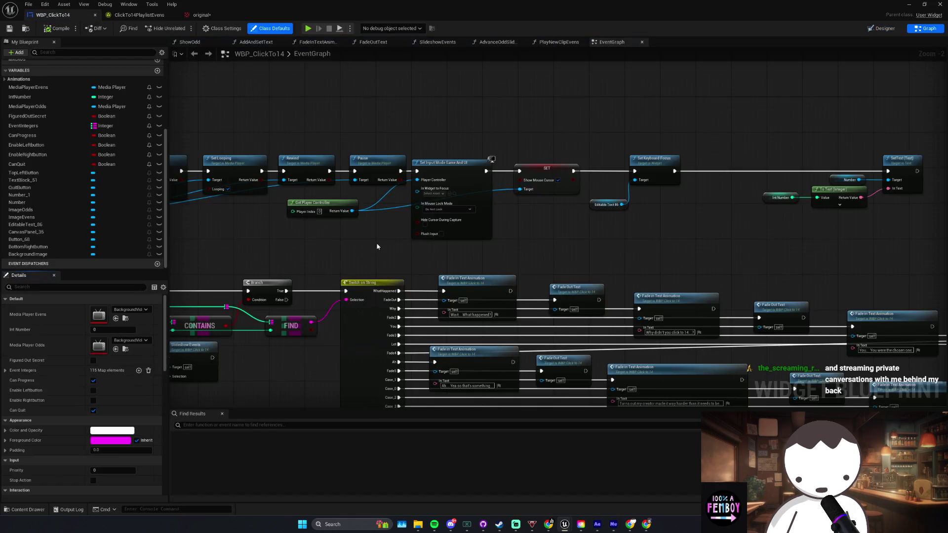
Step: Add an OnTextCommitted event for EditableText_86 and place it lower in the graph
{"action": "left_click", "coordinate": [50, 225]}
{"action": "left_click", "coordinate": [93, 410]}
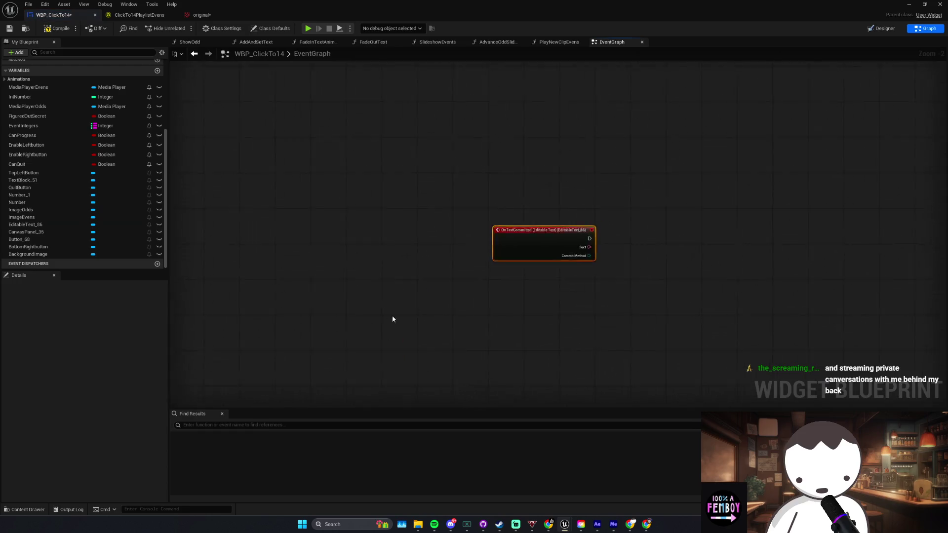
{"action": "scroll", "coordinate": [395, 365], "scroll_direction": "down", "scroll_amount": 2}
{"action": "scroll", "coordinate": [356, 360], "scroll_direction": "down", "scroll_amount": 1}
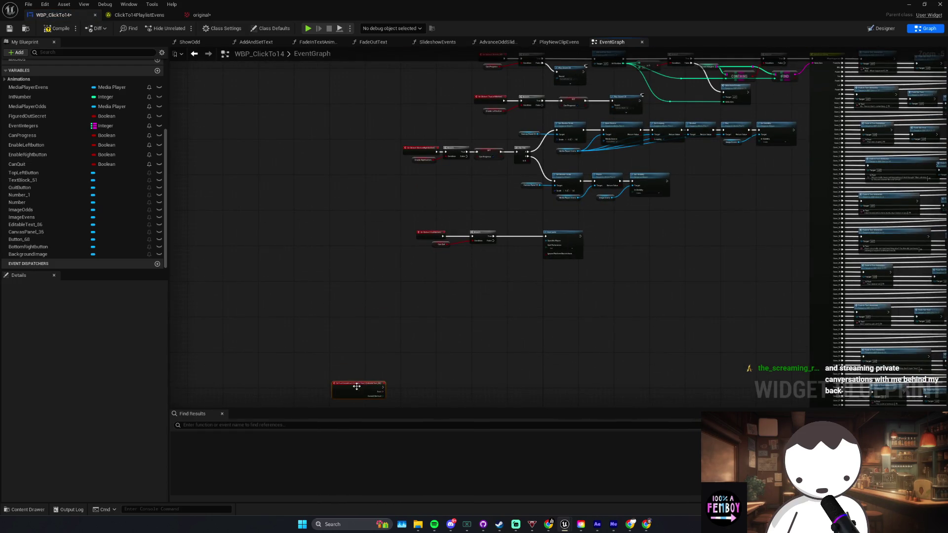
{"action": "scroll", "coordinate": [386, 296], "scroll_direction": "up", "scroll_amount": 5}
{"action": "left_click_drag", "start_coordinate": [316, 252], "coordinate": [321, 291]}
Step: Discard the Contains node attempts from the committed Text output and add a new variable
{"action": "left_click_drag", "start_coordinate": [373, 305], "coordinate": [432, 341]}
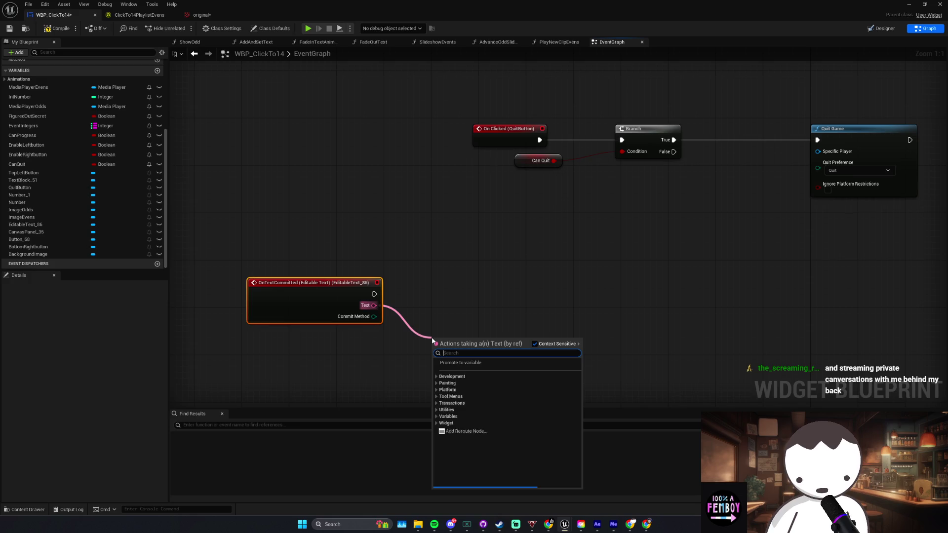
{"action": "type", "text": "contains"}
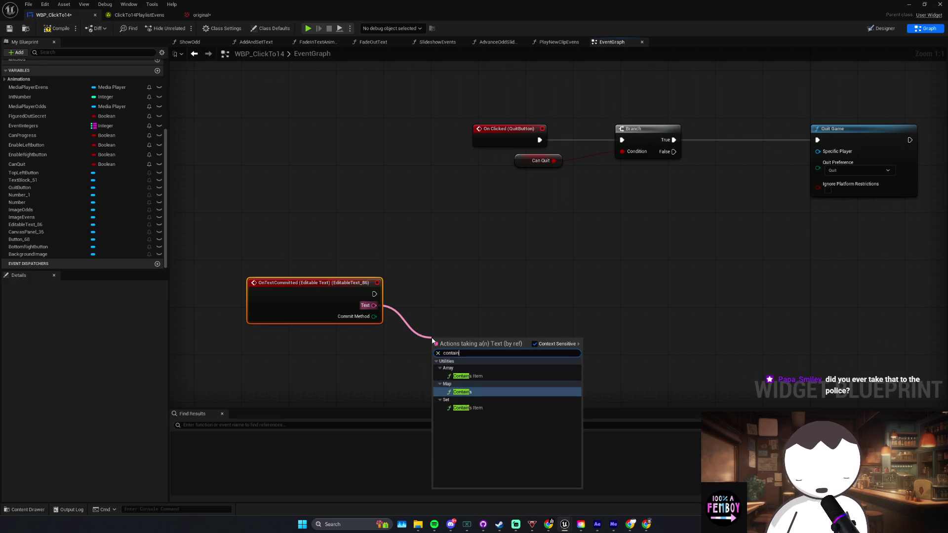
{"action": "key", "text": "Return"}
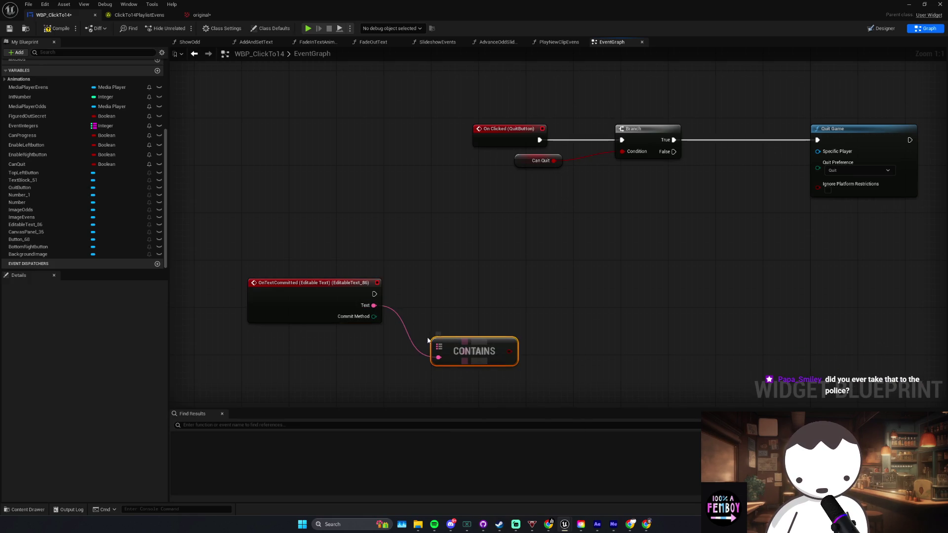
{"action": "key", "text": "Delete"}
{"action": "left_click_drag", "start_coordinate": [373, 305], "coordinate": [428, 340]}
{"action": "type", "text": "contains"}
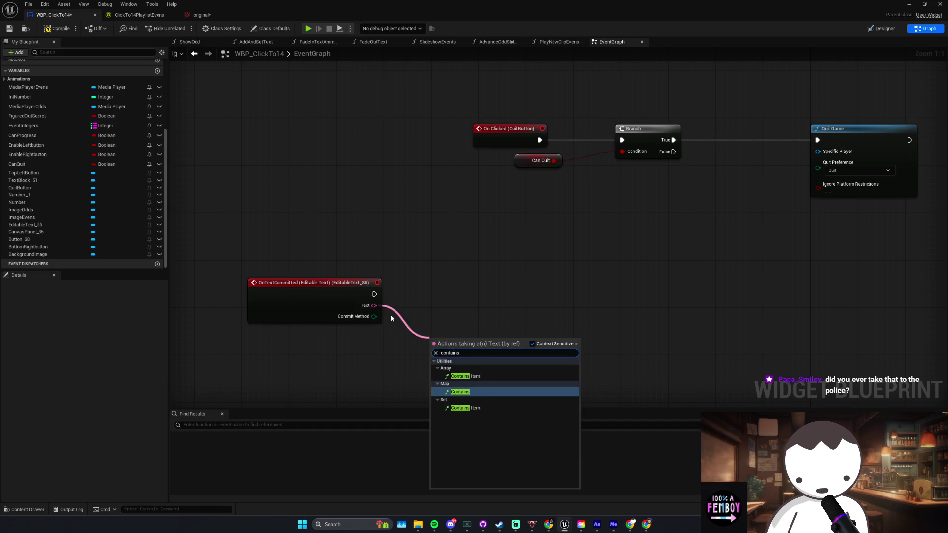
{"action": "left_click", "coordinate": [420, 348]}
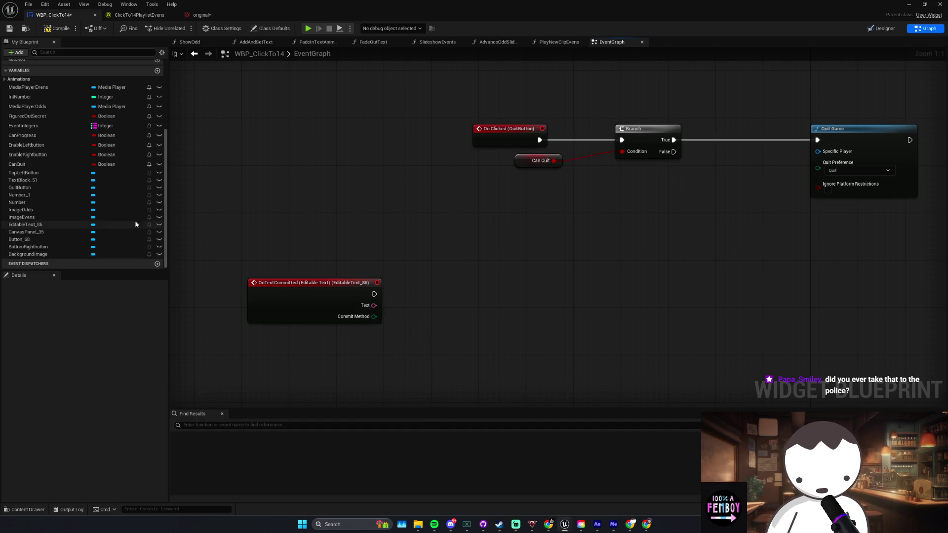
{"action": "scroll", "coordinate": [149, 197], "scroll_direction": "up", "scroll_amount": 3}
{"action": "left_click", "coordinate": [157, 153]}
{"action": "type", "text": "EasterEggs"}
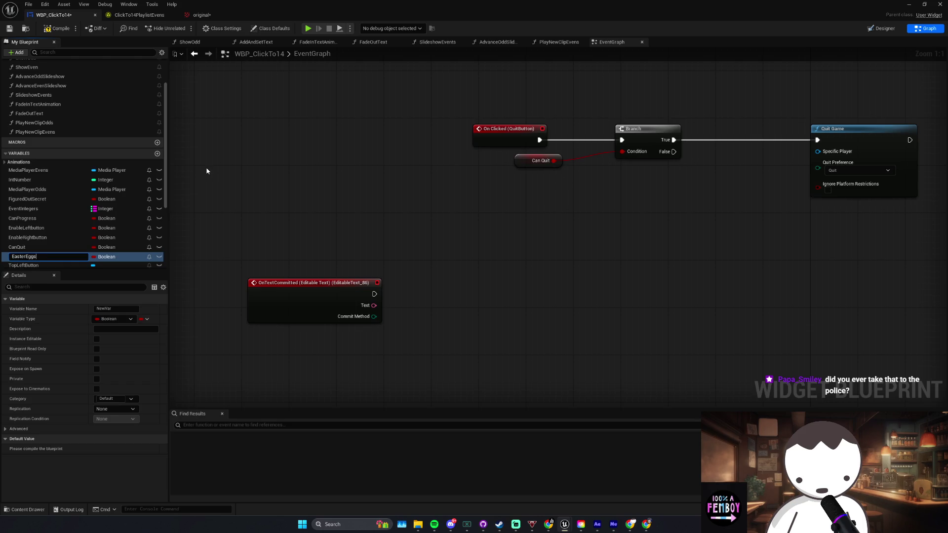
Step: Confirm the EasterEggs name, make it a Text array, and compile the blueprint
{"action": "key", "text": "Return"}
{"action": "left_click", "coordinate": [104, 257]}
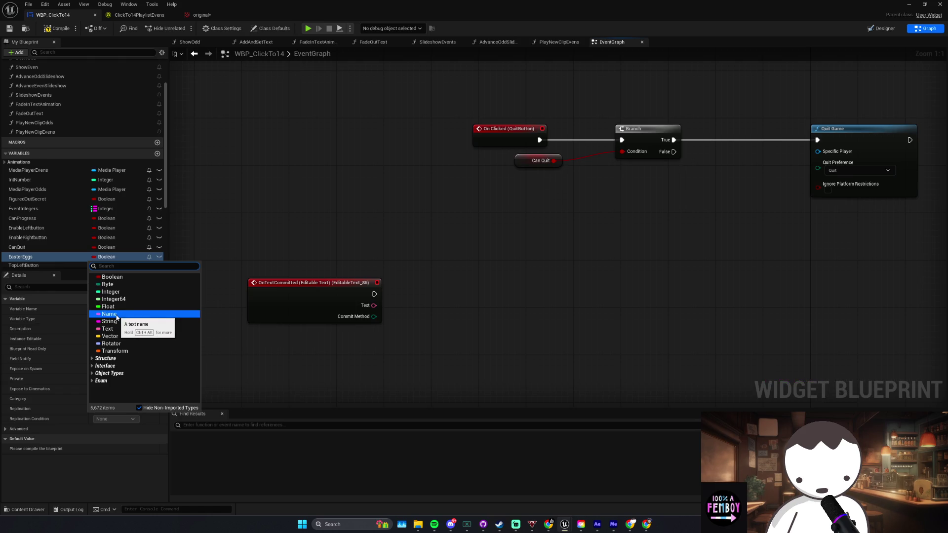
{"action": "key", "text": "Escape"}
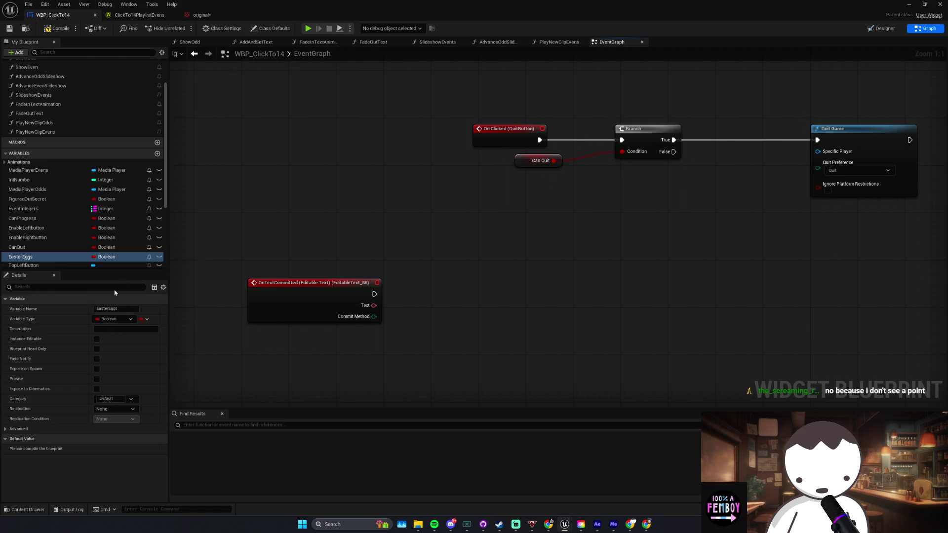
{"action": "left_click", "coordinate": [144, 319]}
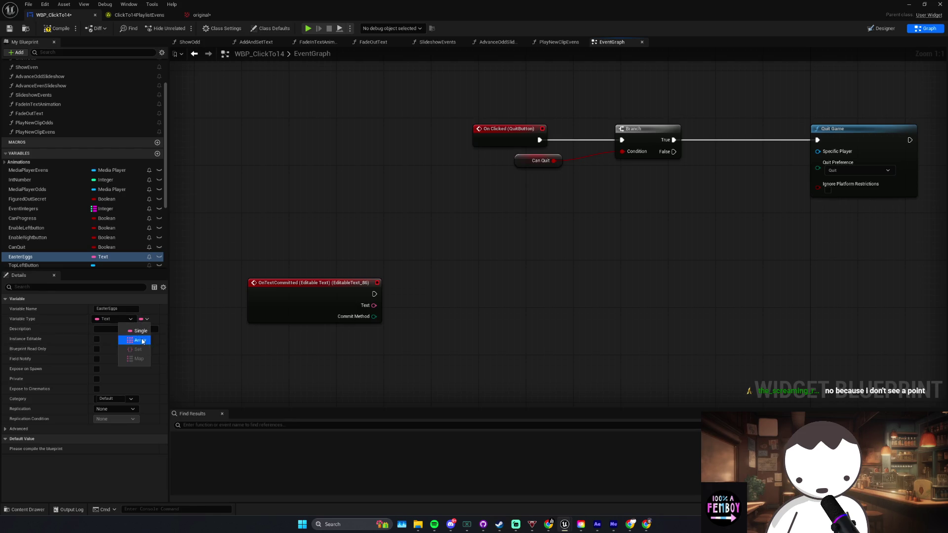
{"action": "left_click", "coordinate": [47, 29]}
Step: Give EasterEggs three default elements, UNC, Feet and 67, and save the widget blueprint
{"action": "left_click", "coordinate": [142, 449]}
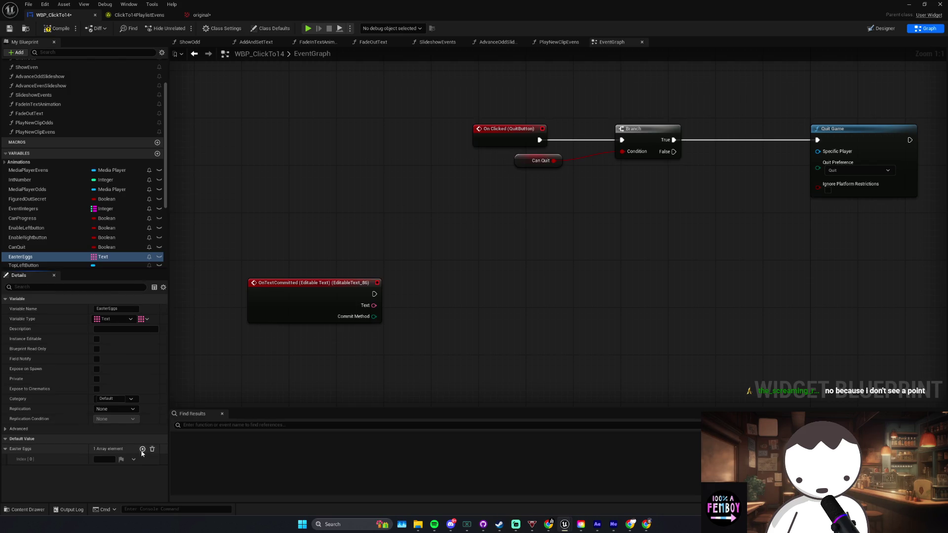
{"action": "left_click", "coordinate": [142, 450]}
{"action": "left_click", "coordinate": [142, 449]}
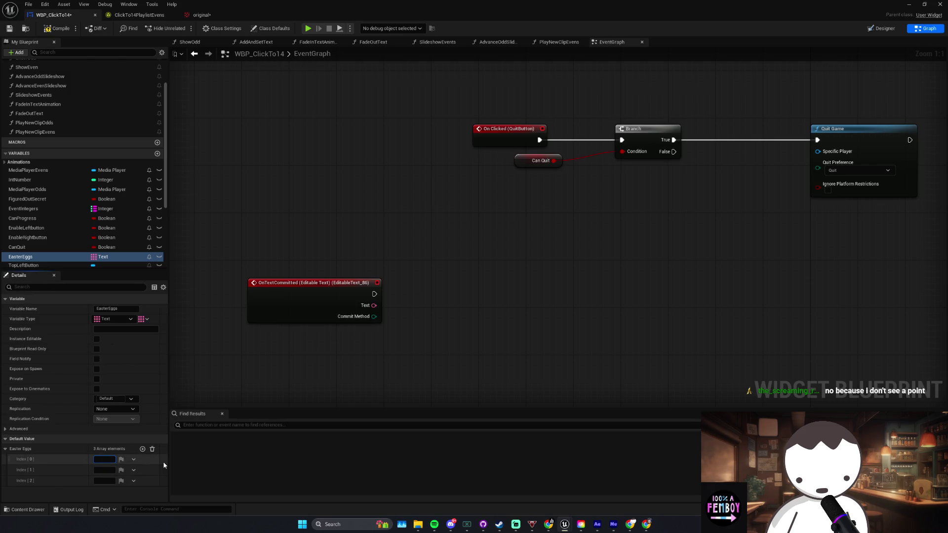
{"action": "type", "text": "UNC"}
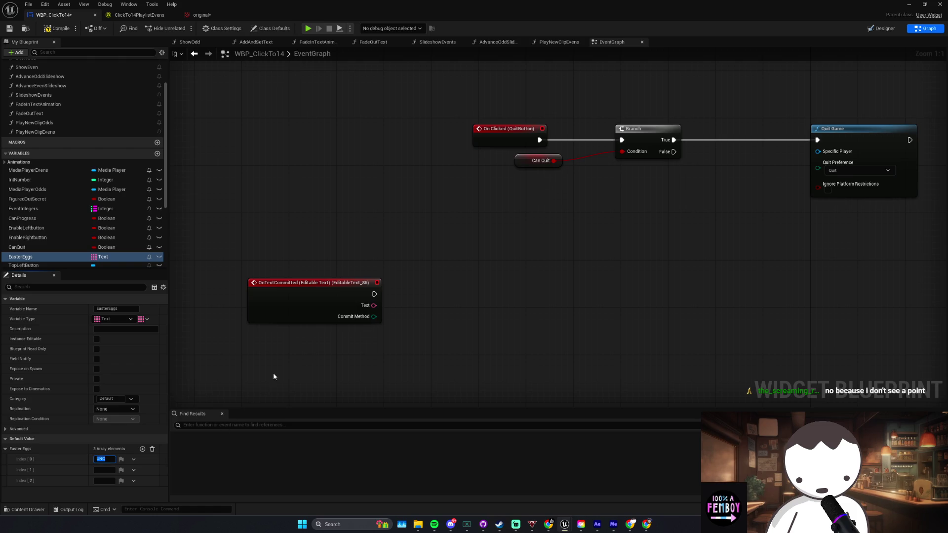
{"action": "left_click", "coordinate": [105, 470]}
{"action": "type", "text": "Feet"}
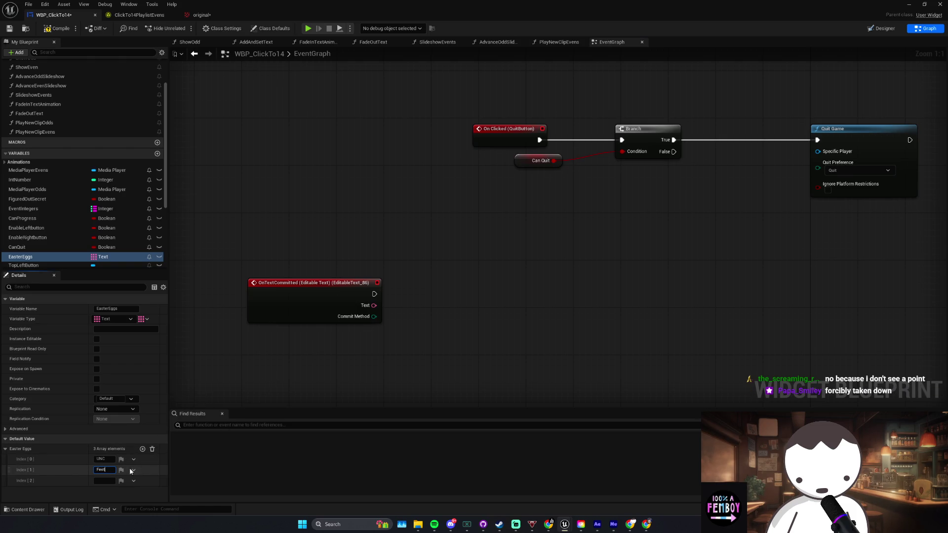
{"action": "left_click", "coordinate": [101, 481]}
{"action": "key", "text": "Return"}
{"action": "key", "text": "ctrl+s"}
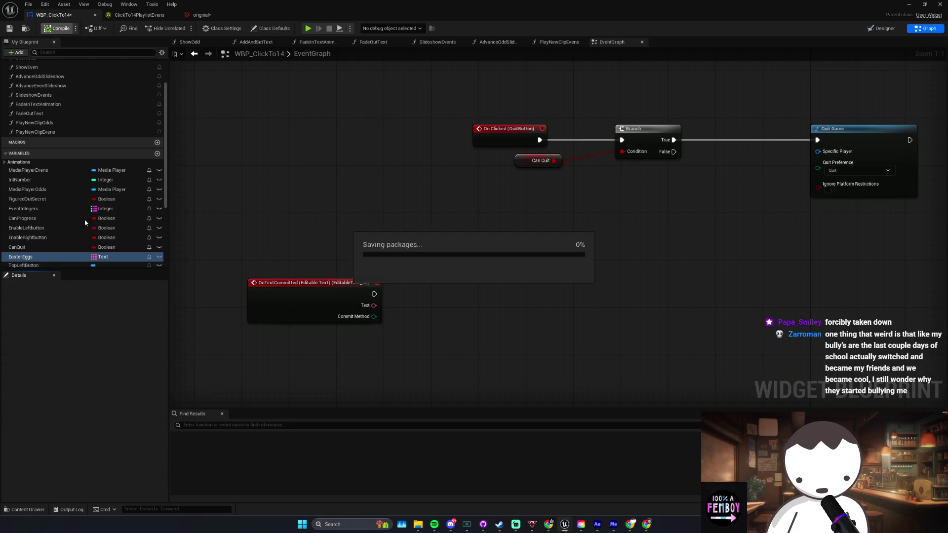
{"action": "scroll", "coordinate": [406, 292], "scroll_direction": "down", "scroll_amount": 1}
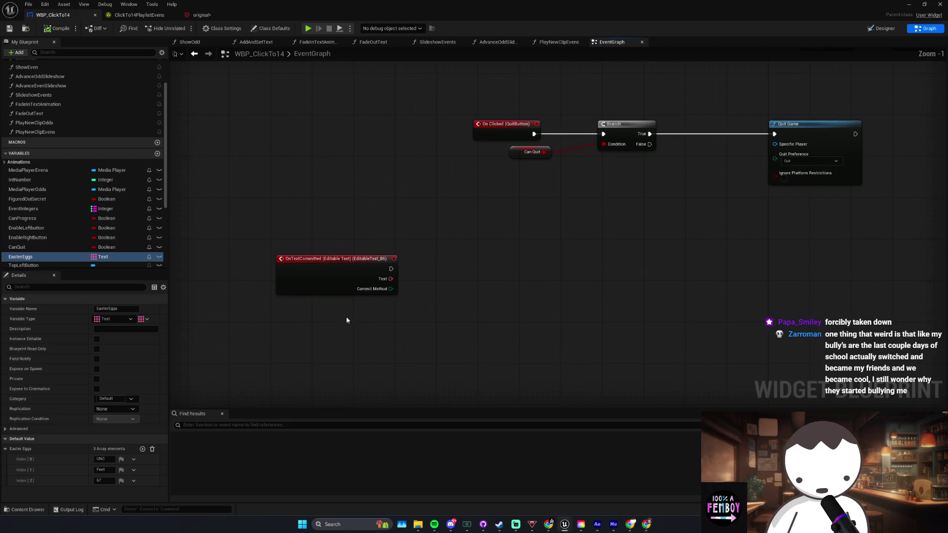
Step: Drag a wire from OnTextCommitted's Text output, then cancel the Switch search
{"action": "left_click_drag", "start_coordinate": [390, 279], "coordinate": [458, 279]}
{"action": "type", "text": "swit"}
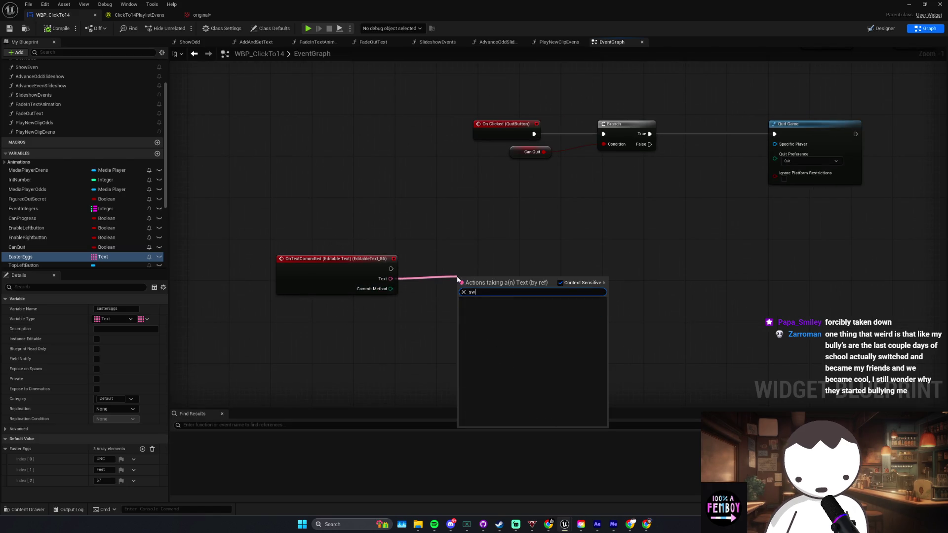
{"action": "key", "text": "BackSpace"}
{"action": "key", "text": "BackSpace"}
{"action": "key", "text": "BackSpace"}
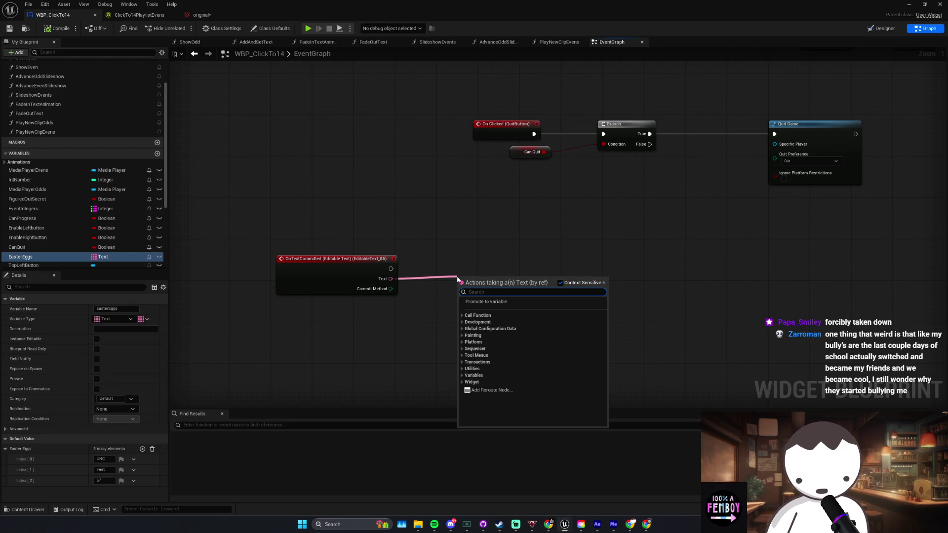
{"action": "type", "text": "s"}
{"action": "key", "text": "BackSpace"}
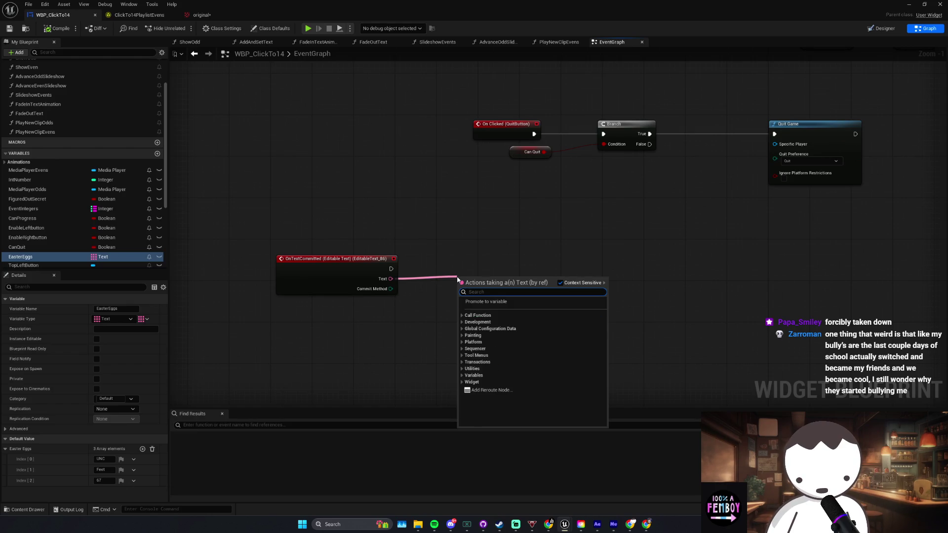
{"action": "key", "text": "Escape"}
Step: Add an EasterEggs getter feeding a Contains node wired to the committed Text
{"action": "mouse_move", "coordinate": [23, 261]}
{"action": "left_mouse_down"}
{"action": "mouse_move", "coordinate": [420, 313]}
{"action": "mouse_move", "coordinate": [428, 305]}
{"action": "left_mouse_up"}
{"action": "left_click", "coordinate": [429, 330]}
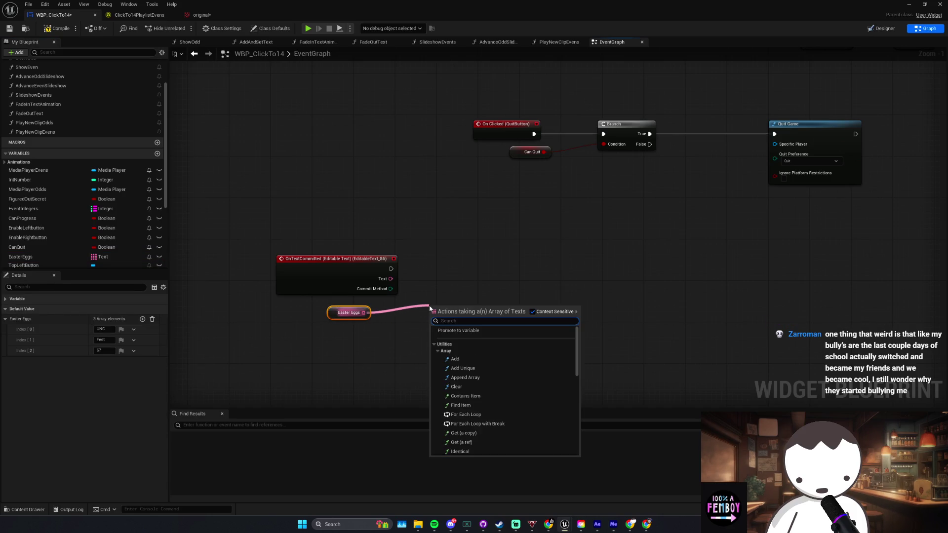
{"action": "type", "text": "len"}
{"action": "key", "text": "Escape"}
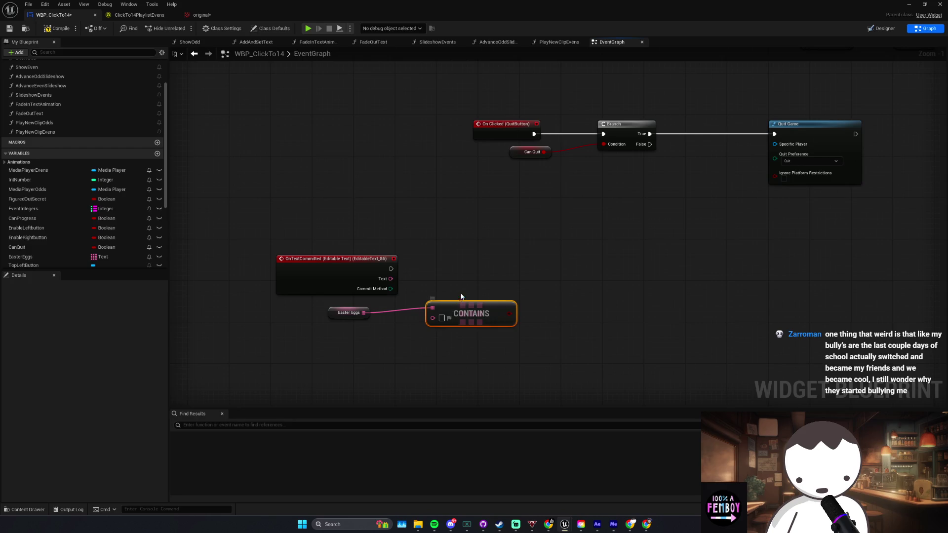
{"action": "left_click_drag", "start_coordinate": [433, 318], "coordinate": [391, 280]}
{"action": "left_click_drag", "start_coordinate": [466, 310], "coordinate": [450, 310]}
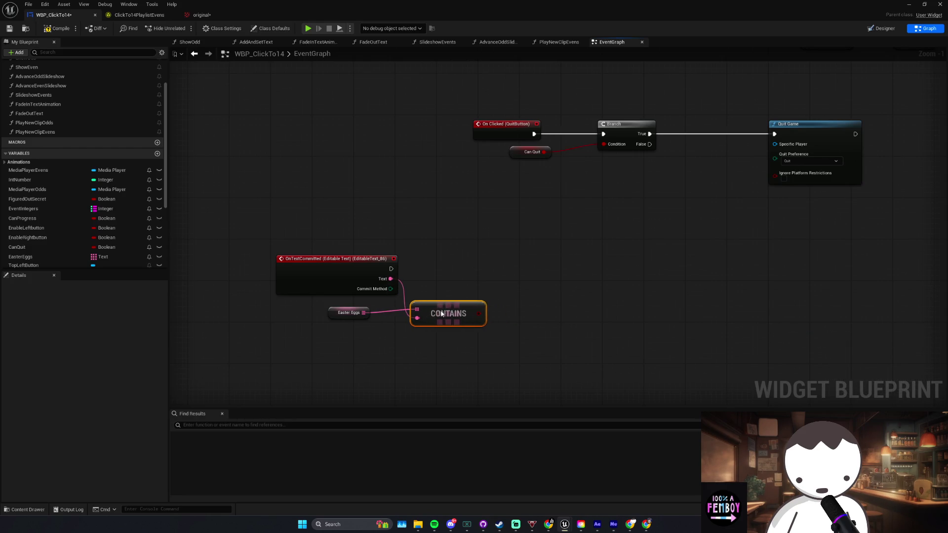
Step: Add a Switch on ETextCommit from the commit event, then delete it again
{"action": "left_click_drag", "start_coordinate": [390, 279], "coordinate": [464, 270]}
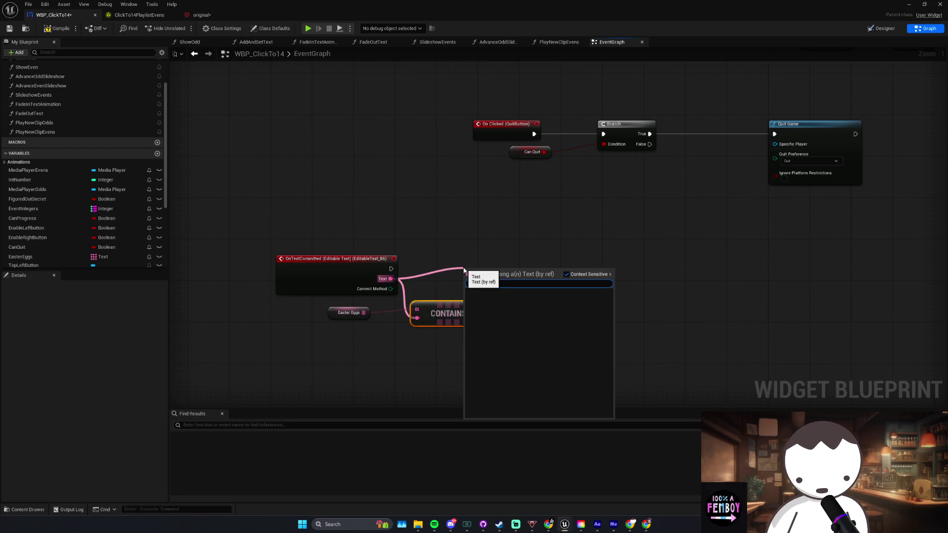
{"action": "key", "text": "Escape"}
{"action": "left_click_drag", "start_coordinate": [391, 279], "coordinate": [464, 278]}
{"action": "type", "text": "sw"}
{"action": "key", "text": "Escape"}
{"action": "mouse_move", "coordinate": [391, 269]}
{"action": "left_mouse_down"}
{"action": "mouse_move", "coordinate": [455, 286]}
{"action": "mouse_move", "coordinate": [494, 263]}
{"action": "left_mouse_up"}
{"action": "left_click", "coordinate": [498, 332]}
{"action": "key", "text": "Delete"}
{"action": "left_click", "coordinate": [436, 312]}
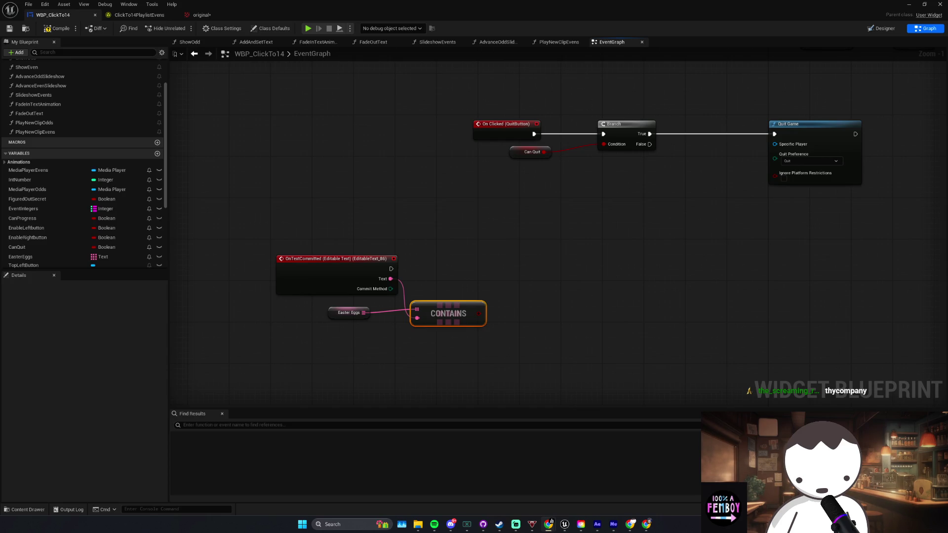
{"action": "key", "text": "alt+Tab"}
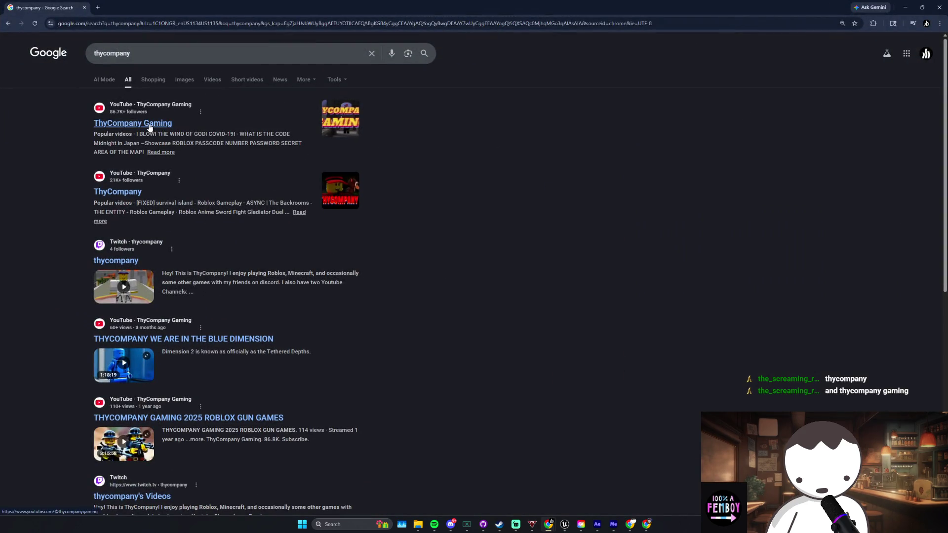
Step: Open the ThyCompany Gaming channel's Videos tab and scroll through its latest uploads
{"action": "left_click", "coordinate": [150, 127]}
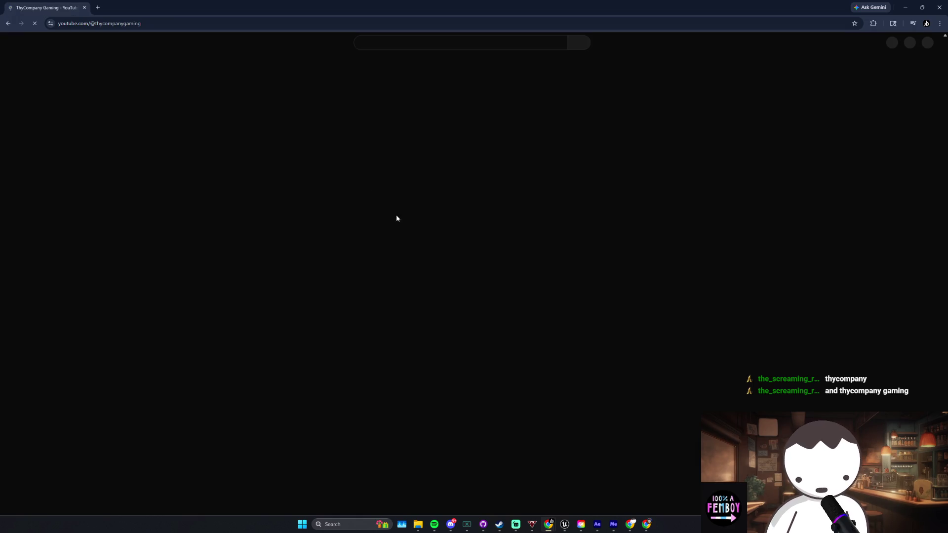
{"action": "left_click", "coordinate": [314, 220]}
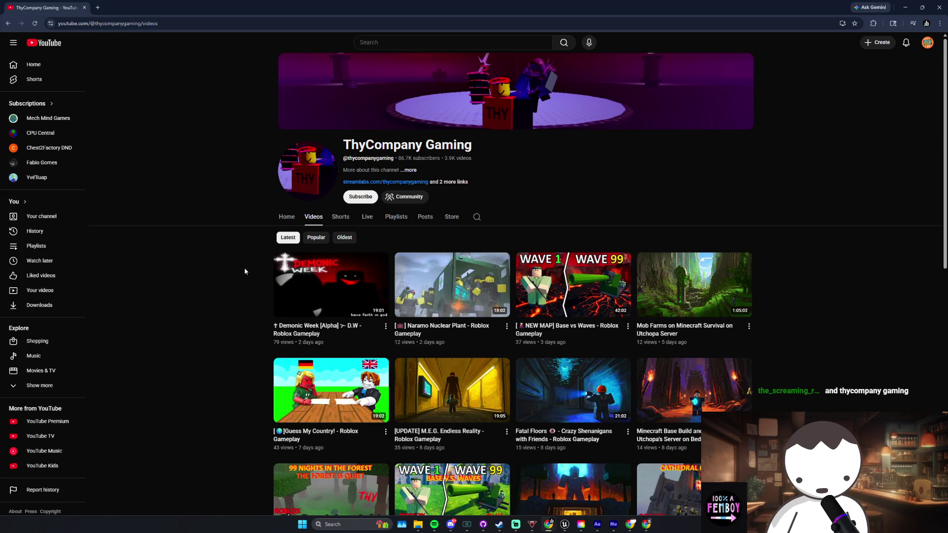
{"action": "scroll", "coordinate": [255, 281], "scroll_direction": "down", "scroll_amount": 5}
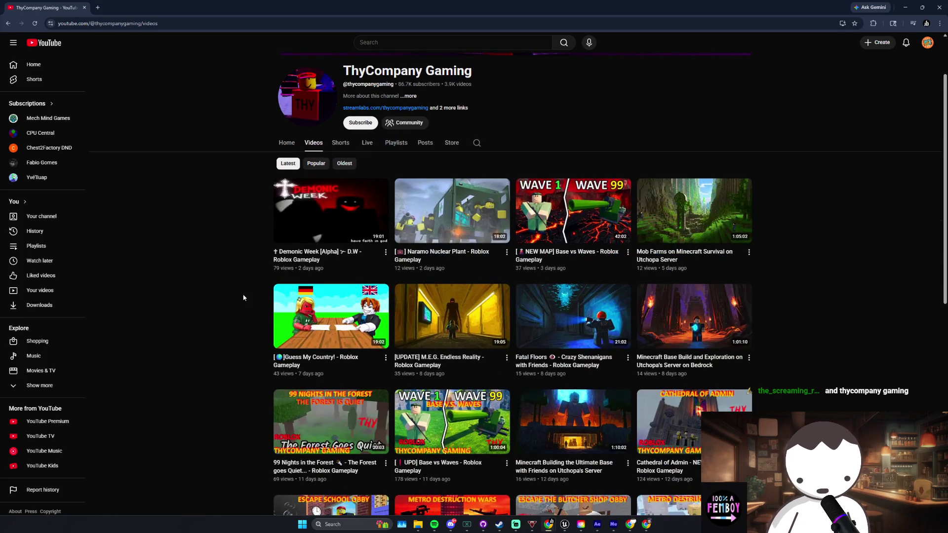
{"action": "scroll", "coordinate": [246, 296], "scroll_direction": "down", "scroll_amount": 6}
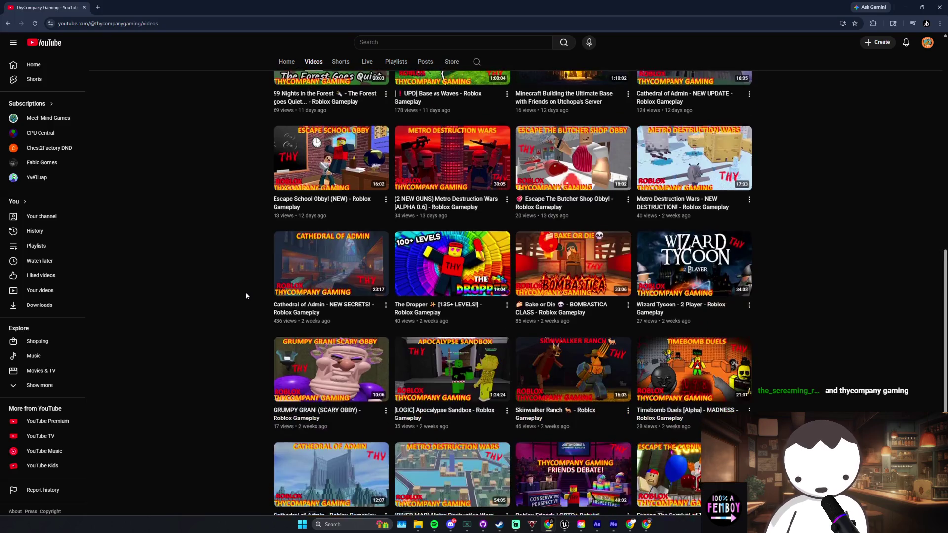
{"action": "scroll", "coordinate": [247, 296], "scroll_direction": "down", "scroll_amount": 8}
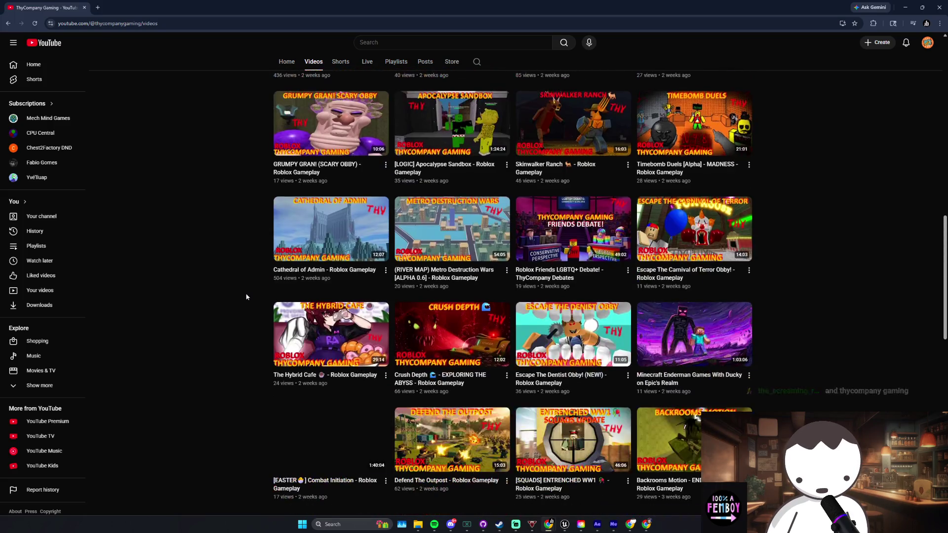
{"action": "scroll", "coordinate": [248, 297], "scroll_direction": "down", "scroll_amount": 9}
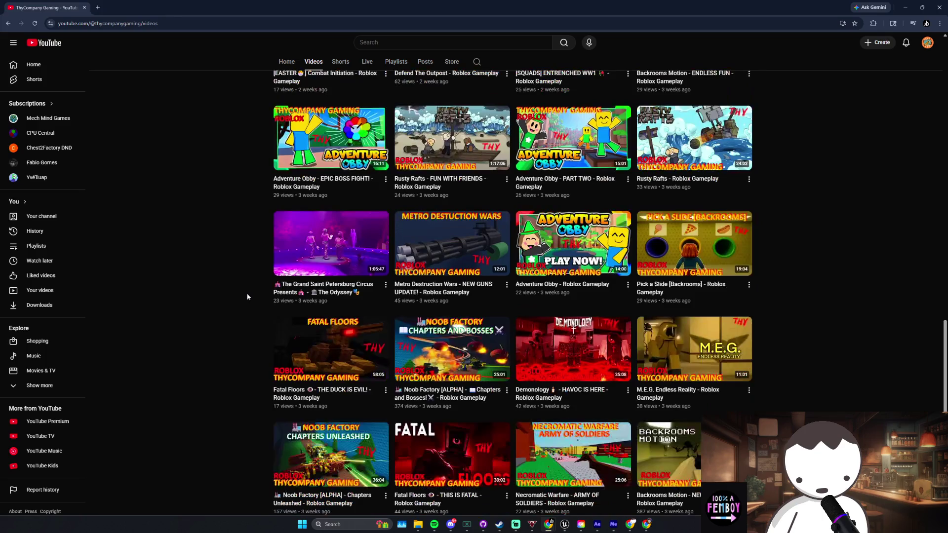
{"action": "scroll", "coordinate": [246, 299], "scroll_direction": "down", "scroll_amount": 11}
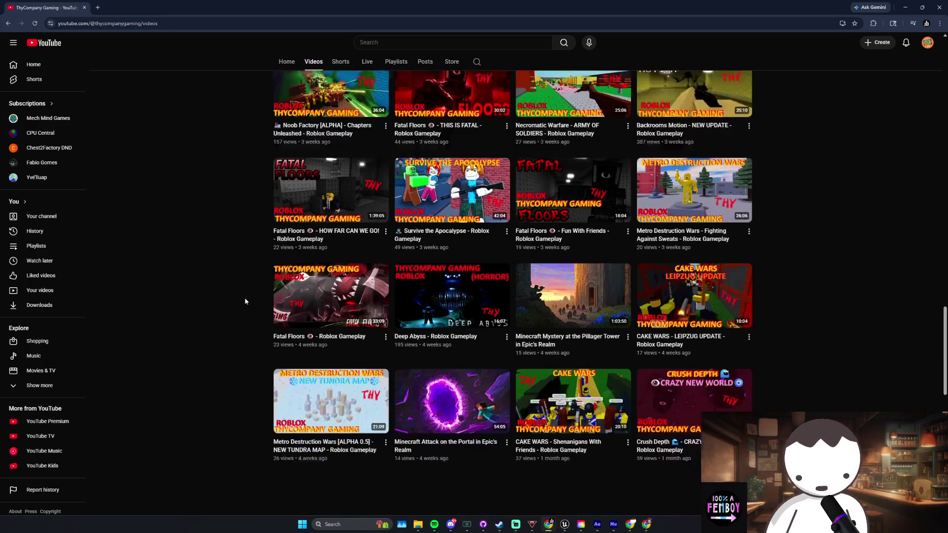
{"action": "scroll", "coordinate": [245, 299], "scroll_direction": "up", "scroll_amount": 20}
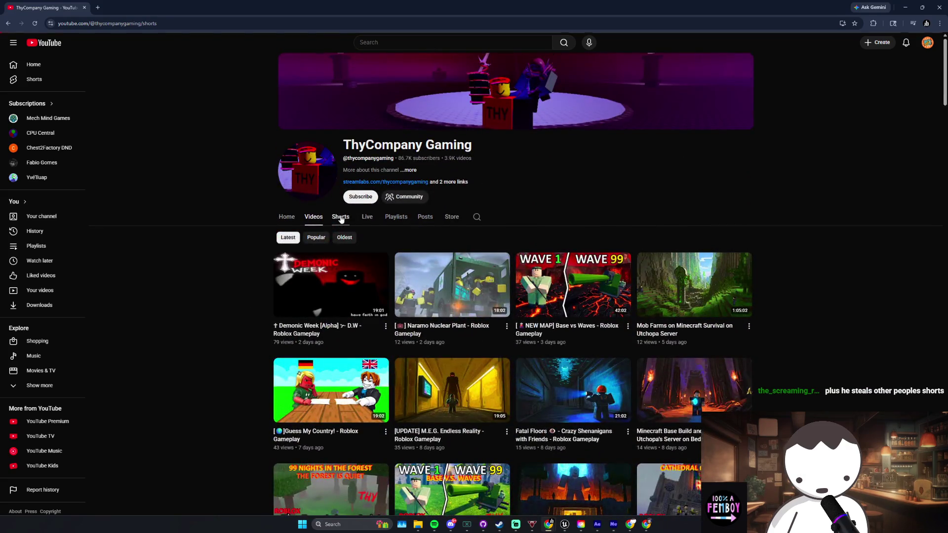
Step: Browse the ThyCompany Gaming channel's Shorts
{"action": "left_click", "coordinate": [341, 216]}
{"action": "scroll", "coordinate": [239, 296], "scroll_direction": "down", "scroll_amount": 3}
{"action": "scroll", "coordinate": [240, 297], "scroll_direction": "down", "scroll_amount": 5}
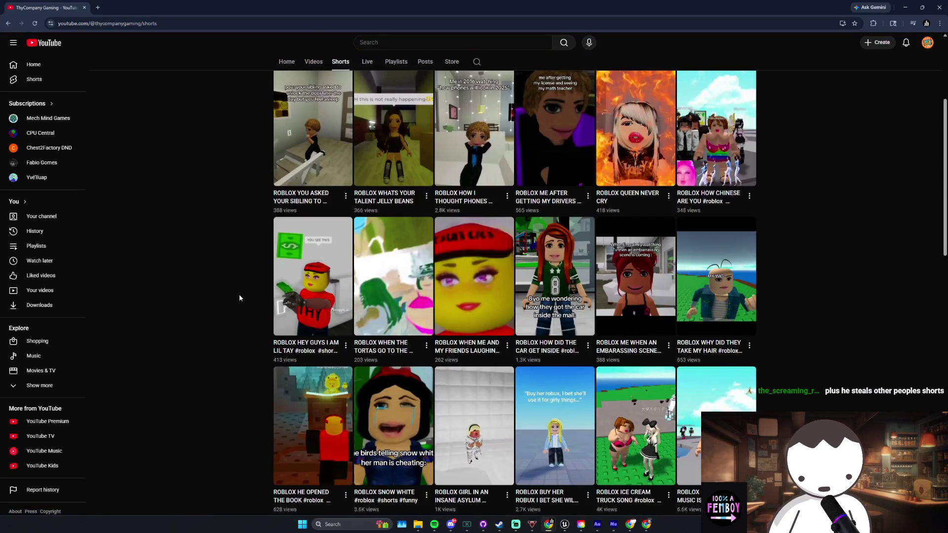
{"action": "scroll", "coordinate": [241, 301], "scroll_direction": "down", "scroll_amount": 2}
{"action": "scroll", "coordinate": [241, 304], "scroll_direction": "down", "scroll_amount": 9}
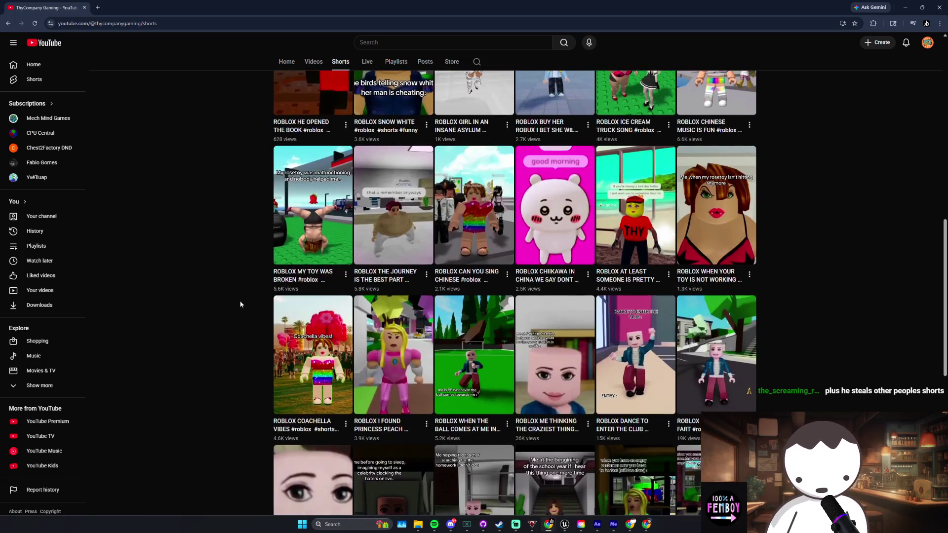
{"action": "scroll", "coordinate": [241, 303], "scroll_direction": "up", "scroll_amount": 20}
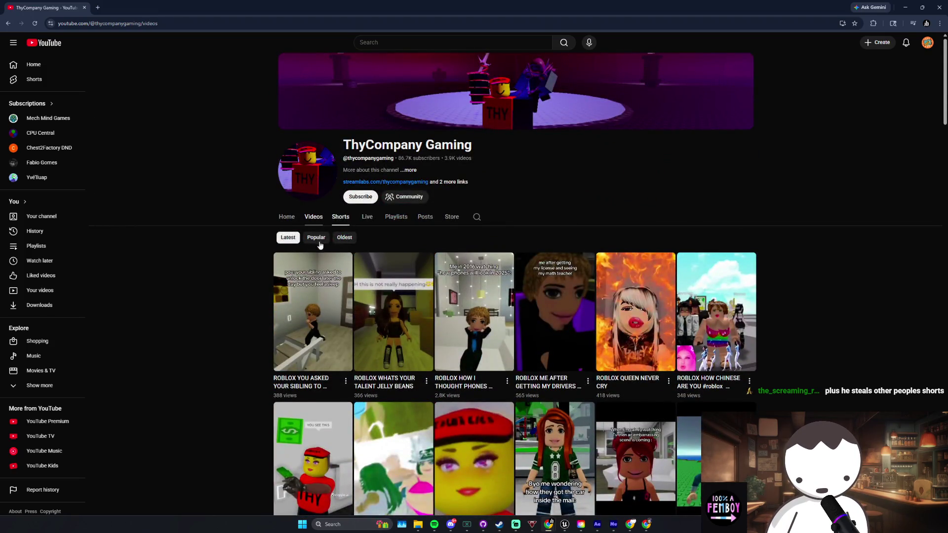
Step: Sort the uploads by Popular and scroll through the popular Shorts
{"action": "left_click", "coordinate": [318, 242]}
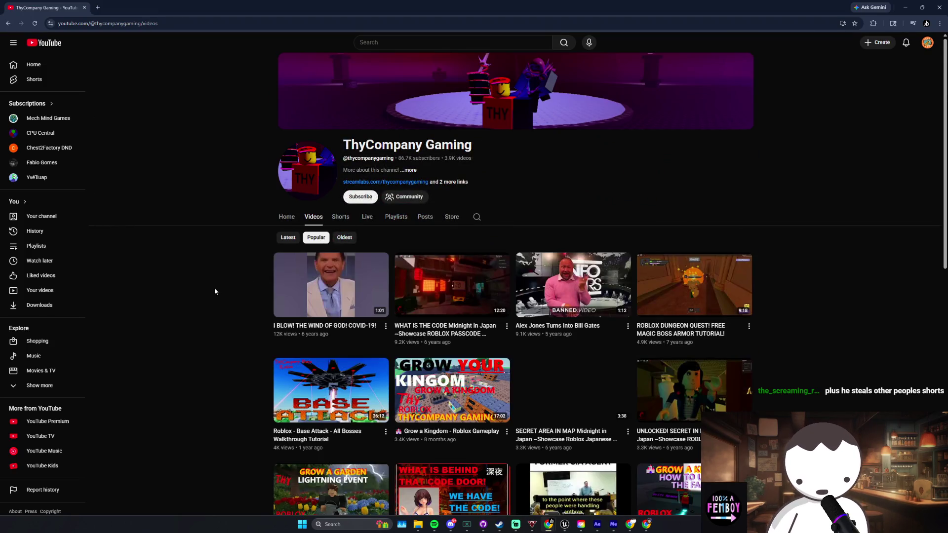
{"action": "left_click", "coordinate": [346, 220]}
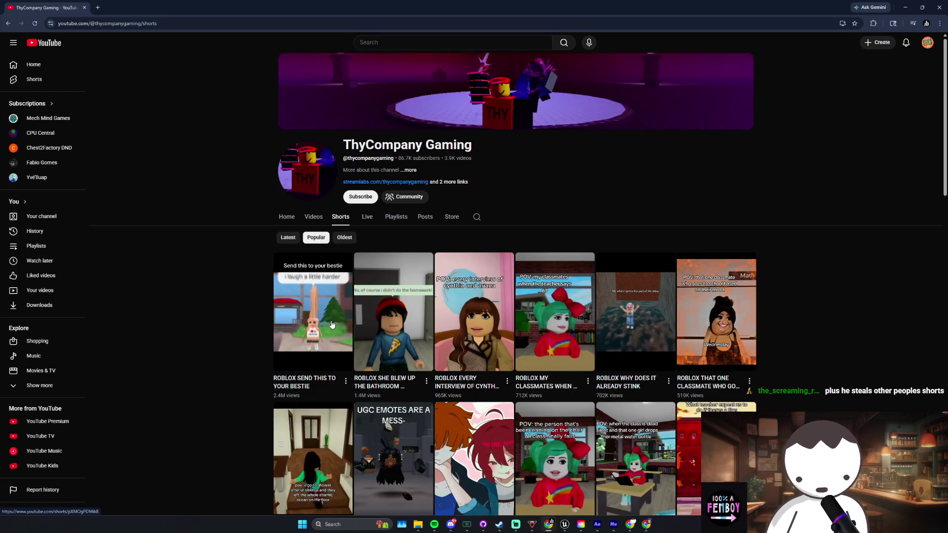
{"action": "scroll", "coordinate": [333, 324], "scroll_direction": "down", "scroll_amount": 2}
{"action": "scroll", "coordinate": [332, 323], "scroll_direction": "down", "scroll_amount": 4}
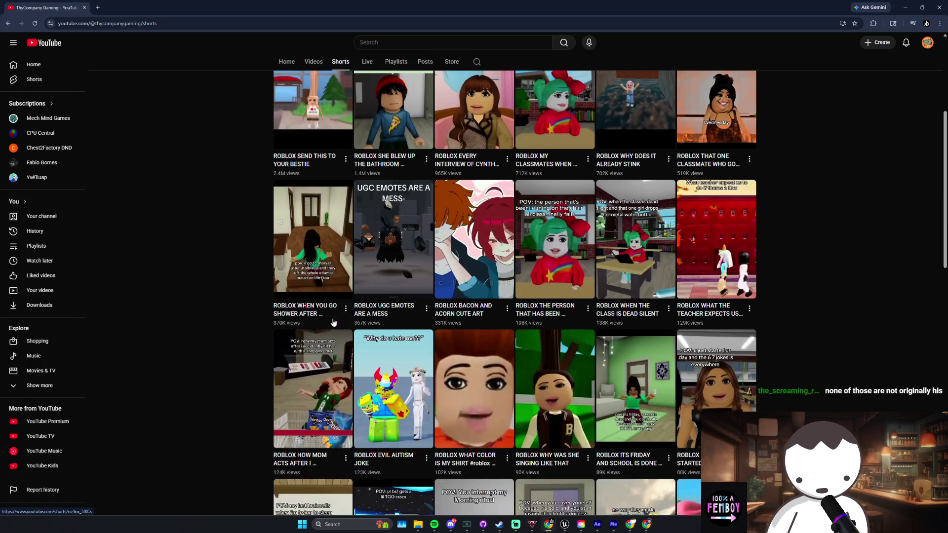
{"action": "scroll", "coordinate": [333, 322], "scroll_direction": "down", "scroll_amount": 3}
{"action": "scroll", "coordinate": [332, 322], "scroll_direction": "down", "scroll_amount": 5}
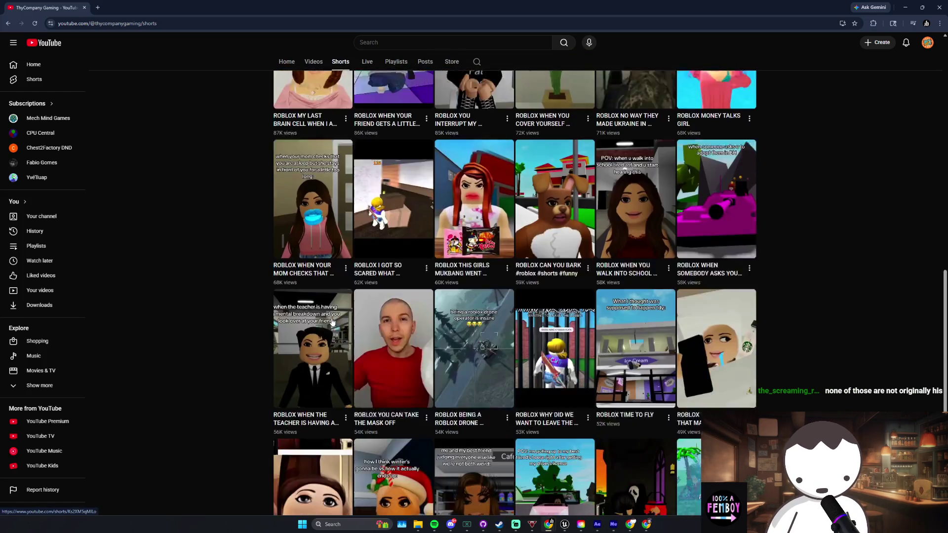
{"action": "scroll", "coordinate": [333, 321], "scroll_direction": "down", "scroll_amount": 3}
{"action": "scroll", "coordinate": [278, 322], "scroll_direction": "up", "scroll_amount": 4}
{"action": "scroll", "coordinate": [278, 321], "scroll_direction": "up", "scroll_amount": 10}
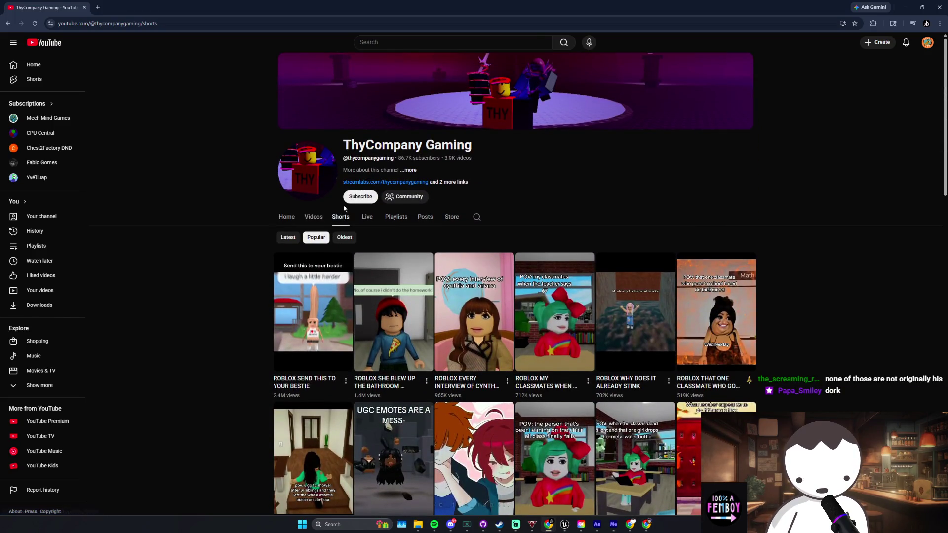
Step: Return to the Videos tab and scroll the most-viewed videos
{"action": "left_click", "coordinate": [312, 220]}
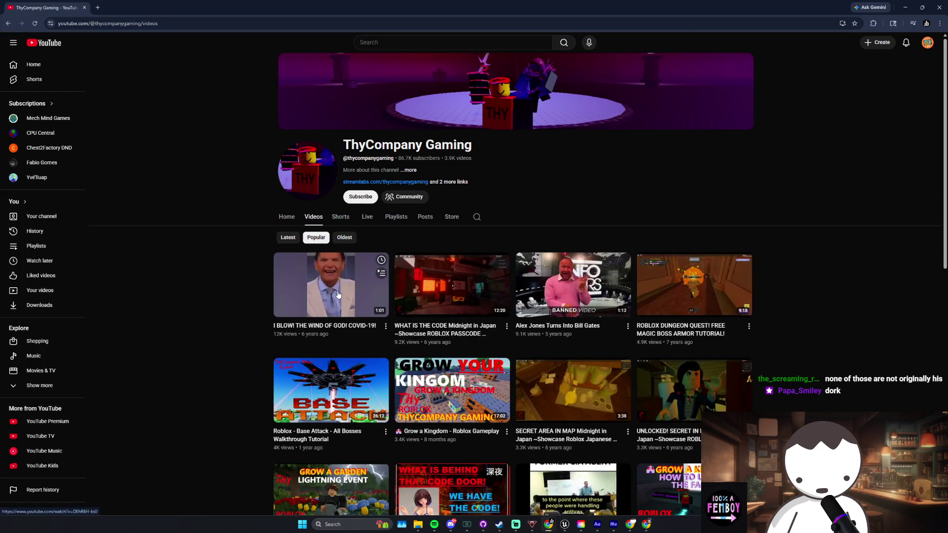
{"action": "scroll", "coordinate": [222, 290], "scroll_direction": "down", "scroll_amount": 10}
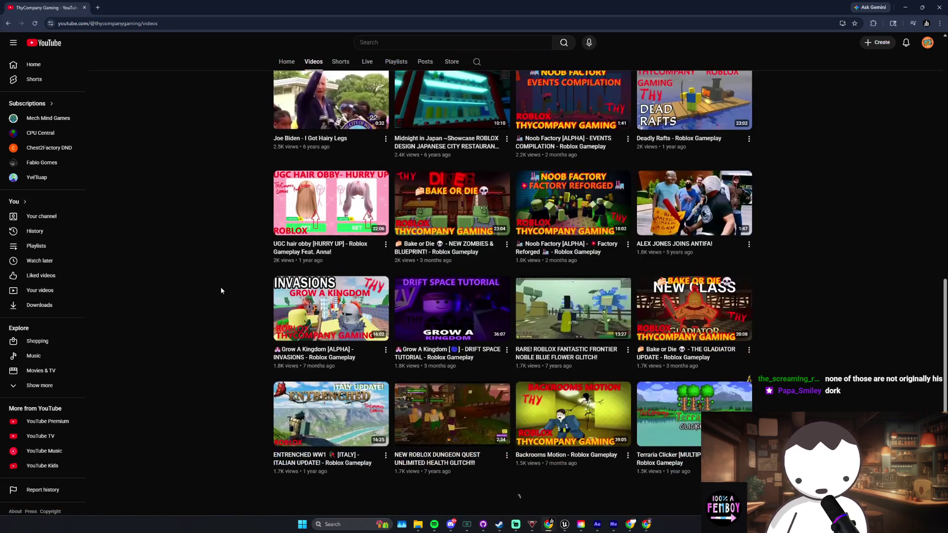
{"action": "scroll", "coordinate": [217, 291], "scroll_direction": "down", "scroll_amount": 3}
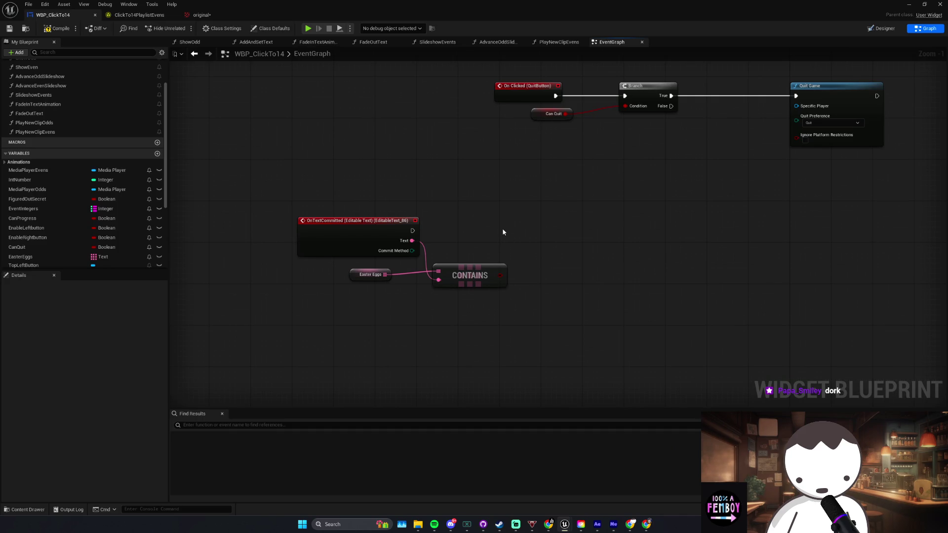
Step: Add a Branch node and wire OnTextCommitted's exec output into it
{"action": "left_click", "coordinate": [502, 228]}
{"action": "mouse_move", "coordinate": [506, 241]}
{"action": "left_mouse_down"}
{"action": "mouse_move", "coordinate": [413, 230]}
{"action": "mouse_move", "coordinate": [523, 220]}
{"action": "left_mouse_up"}
{"action": "left_click", "coordinate": [571, 291]}
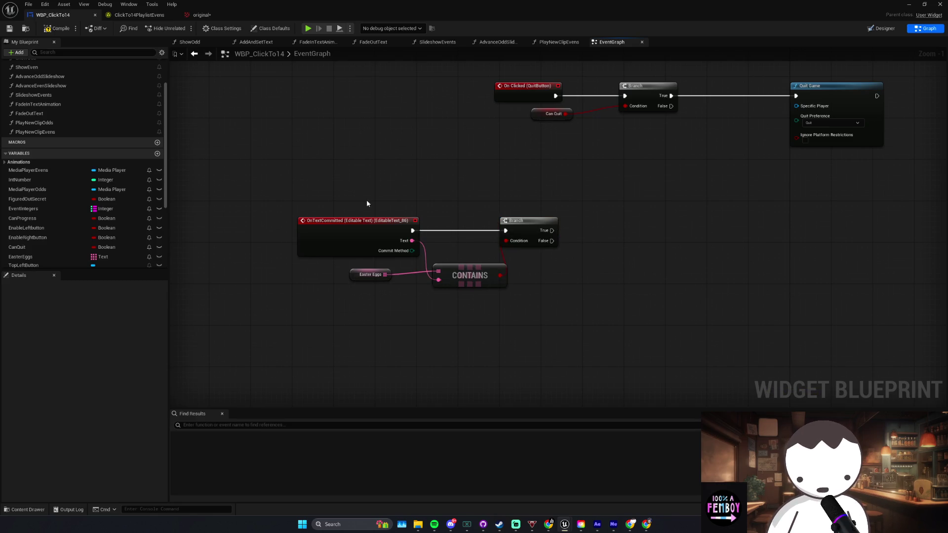
Step: Nudge the Easter Eggs and CONTAINS nodes into tidier positions
{"action": "left_click_drag", "start_coordinate": [369, 275], "coordinate": [374, 269]}
{"action": "left_click", "coordinate": [392, 293]}
{"action": "left_click_drag", "start_coordinate": [470, 277], "coordinate": [464, 277]}
{"action": "left_click", "coordinate": [547, 322]}
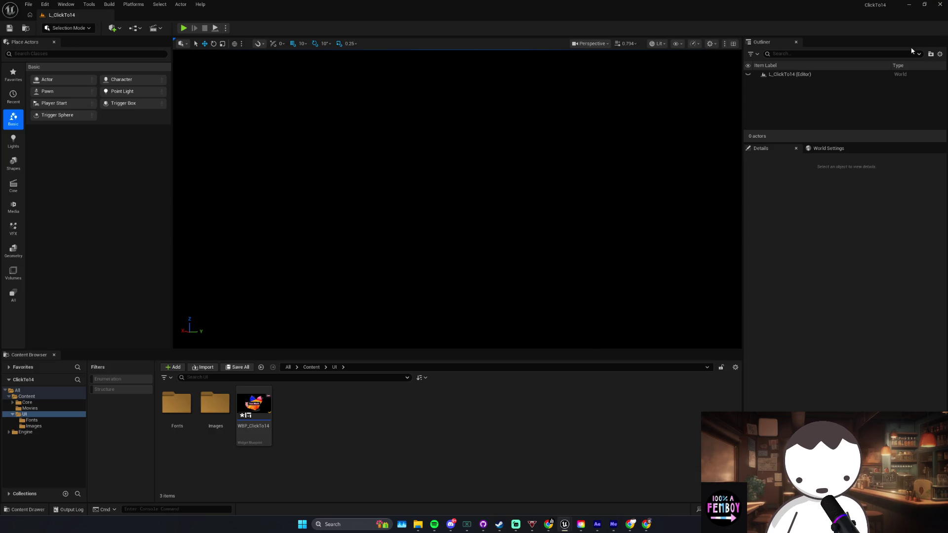
Step: Save the widget blueprint, close both Unreal editors, and switch to Chrome's Twitch Stream Manager
{"action": "left_click", "coordinate": [502, 342]}
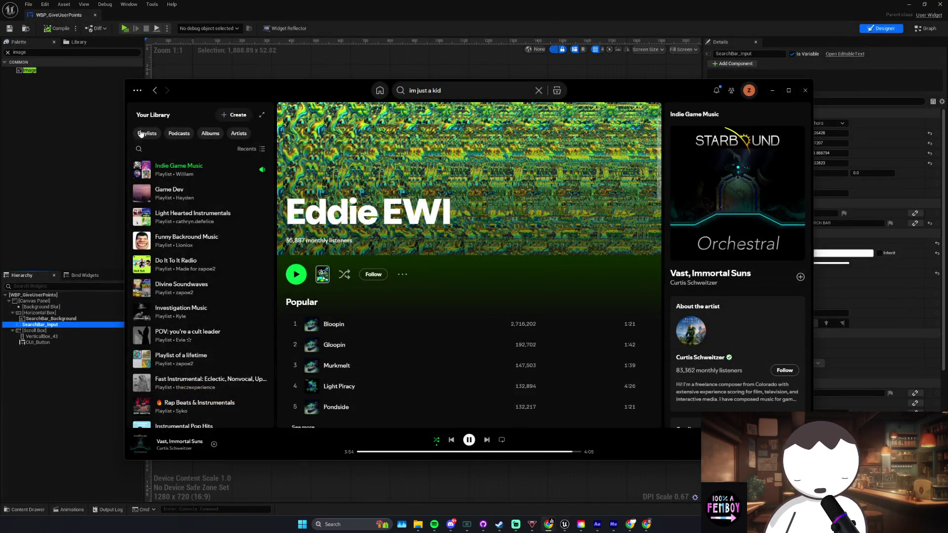
{"action": "left_click", "coordinate": [940, 4]}
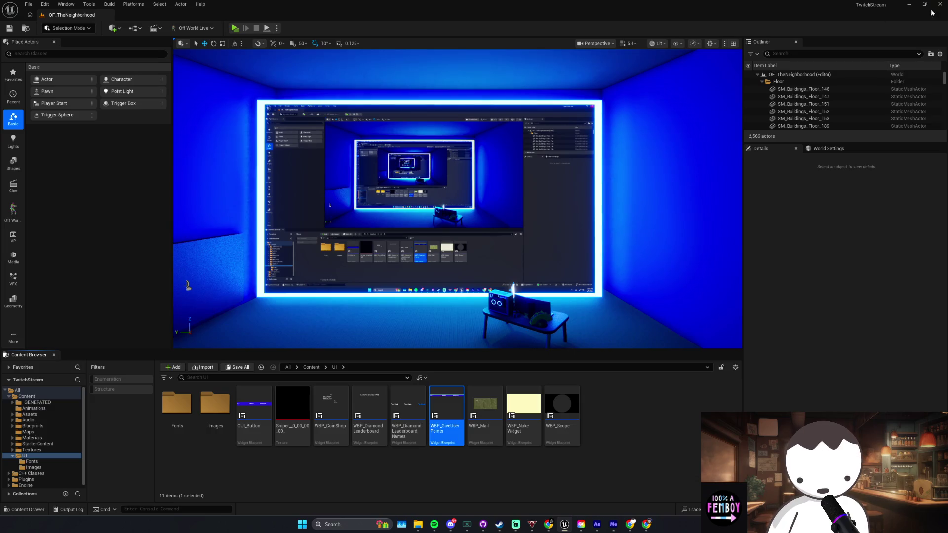
{"action": "left_click", "coordinate": [940, 5]}
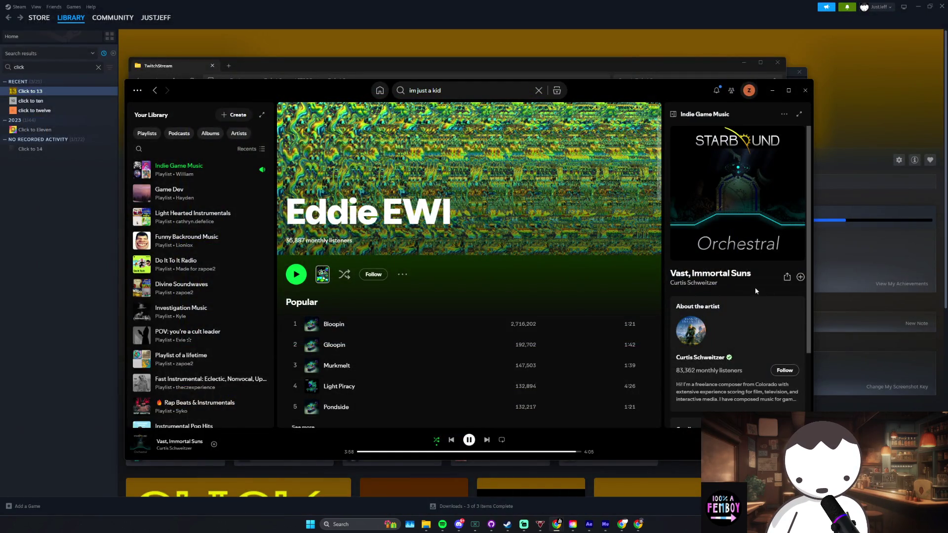
{"action": "key", "text": "alt+Tab"}
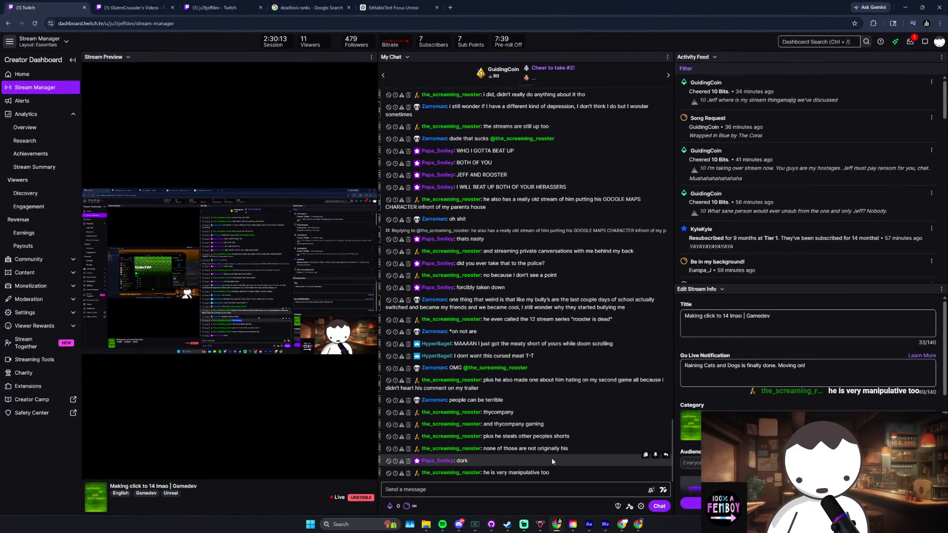
{"action": "left_click", "coordinate": [576, 452]}
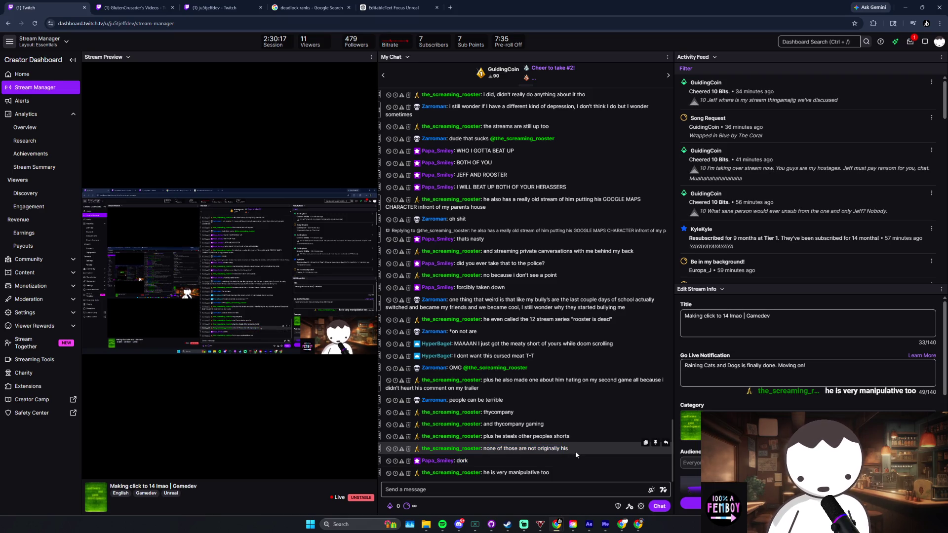
{"action": "triple_click", "coordinate": [509, 472]}
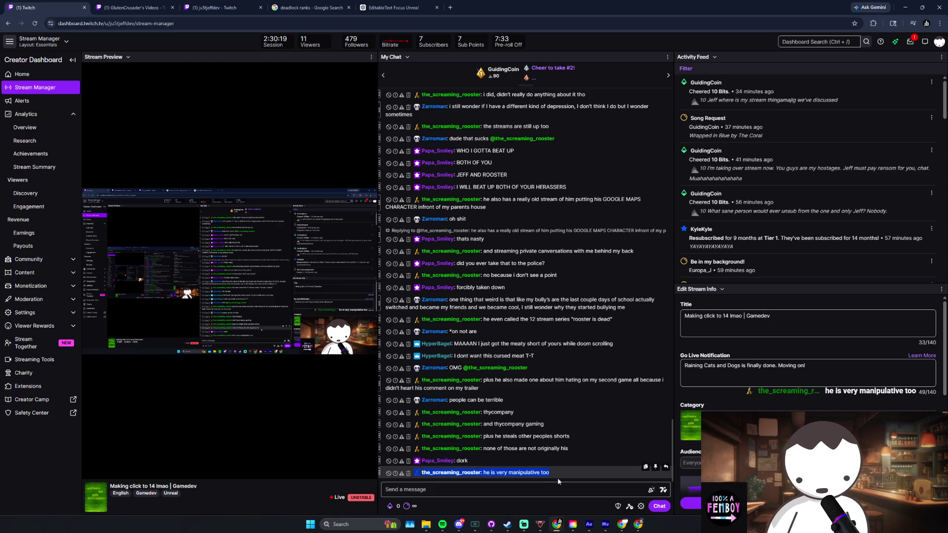
{"action": "left_click", "coordinate": [521, 491]}
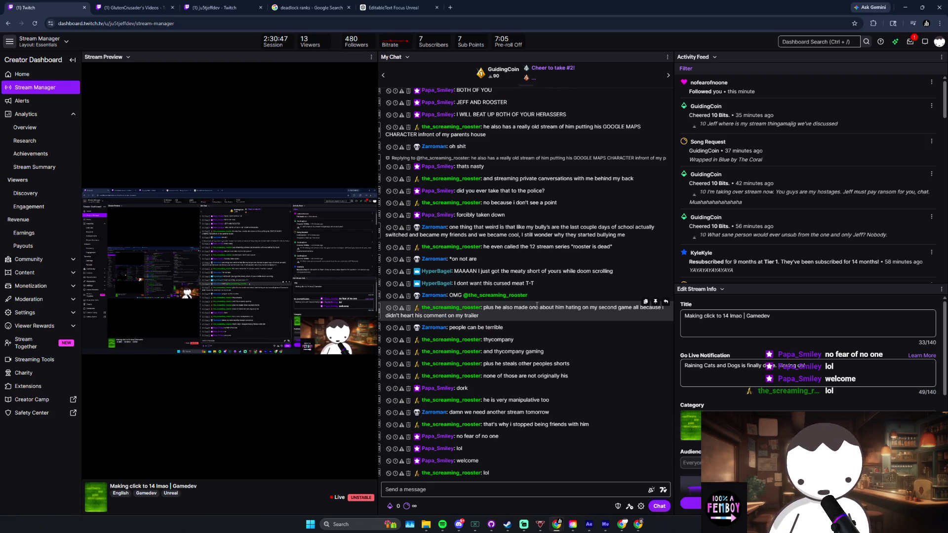
{"action": "left_click_drag", "start_coordinate": [729, 82], "coordinate": [711, 89]}
{"action": "left_click", "coordinate": [762, 83]}
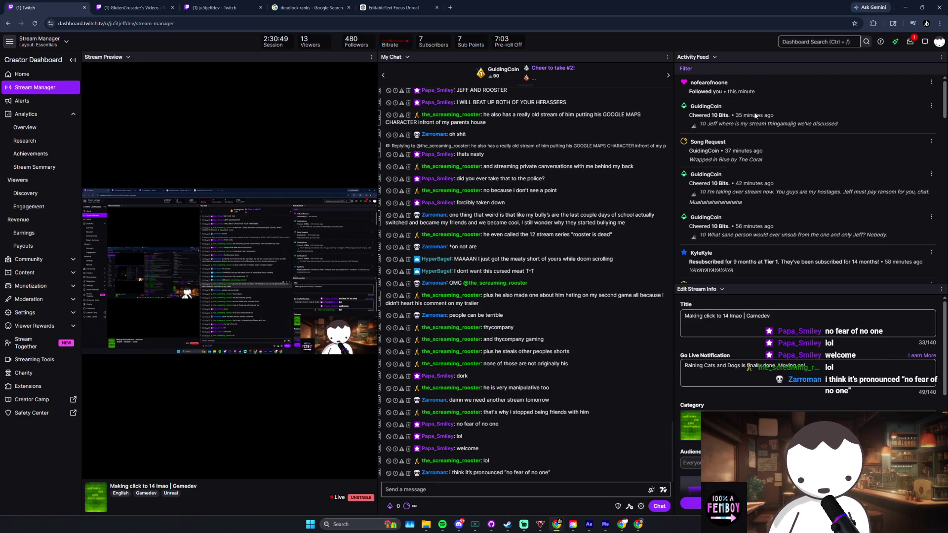